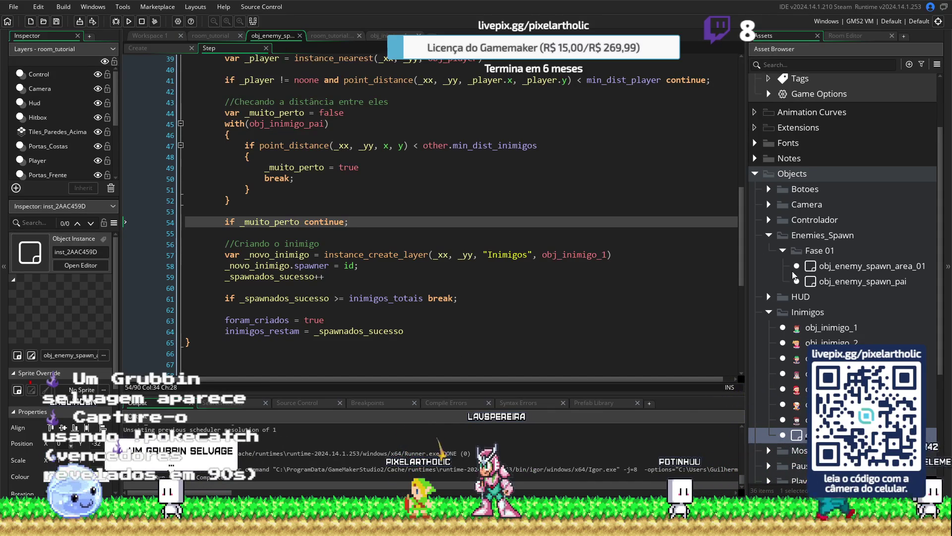
Step: Collapse the Inimigos, Fase 01 and Enemies_Spawn folders, expand Portas, and open obj_porta_pai
left_click(769, 312)
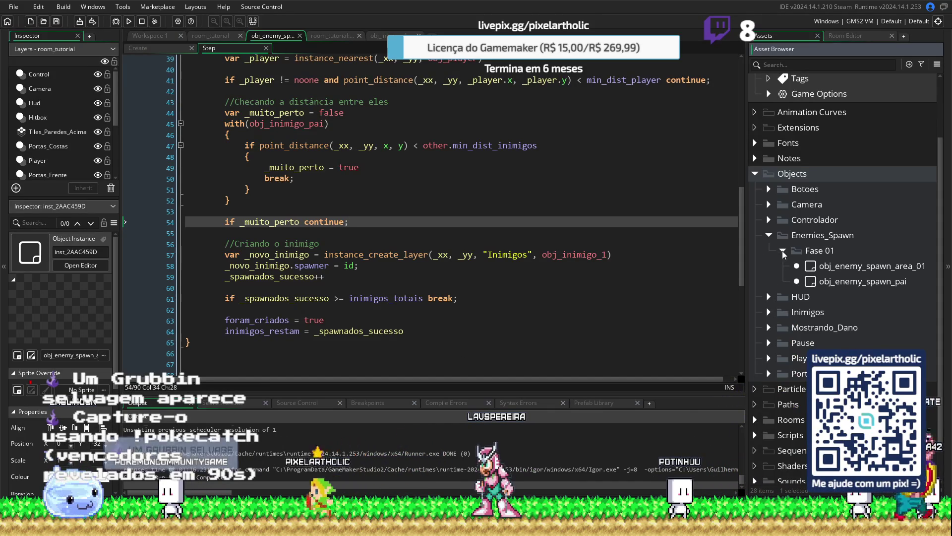
left_click(784, 250)
left_click(768, 236)
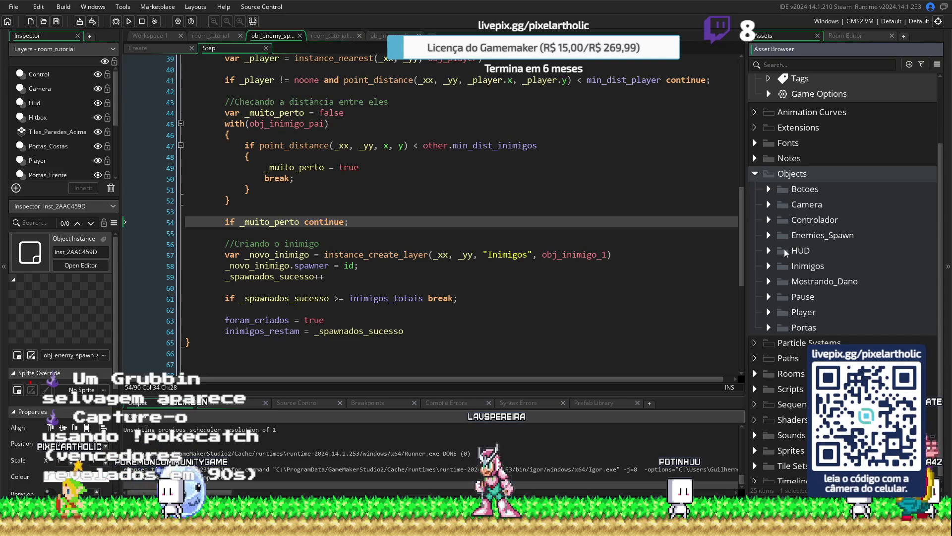
left_click(768, 326)
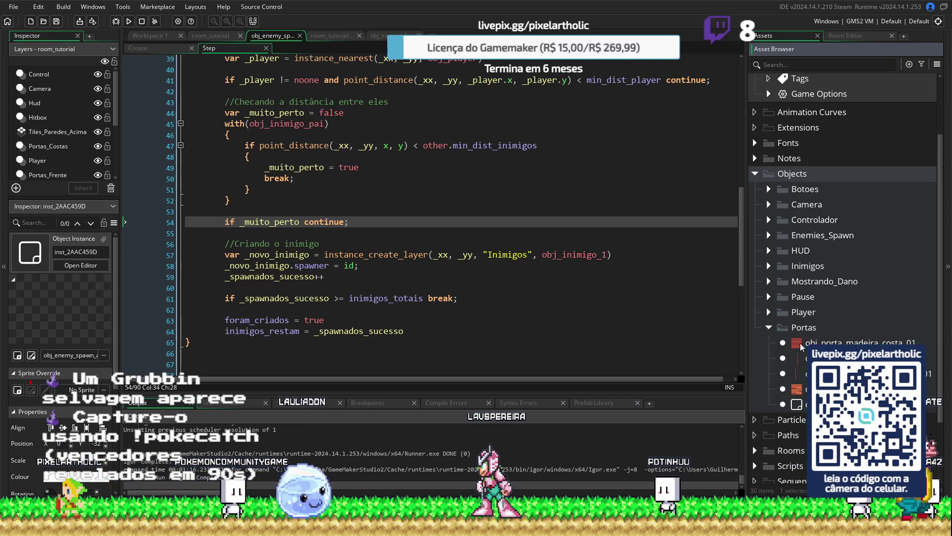
double_click(799, 404)
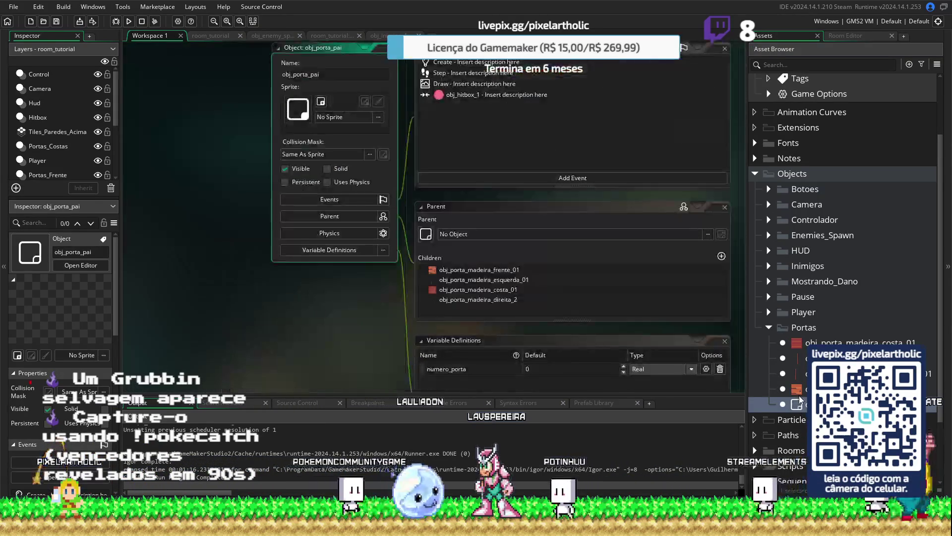
Step: Open the door's obj_hitbox_1 collision code and dock the code window as a full tab
left_click(475, 74)
key("Down")
key("Down")
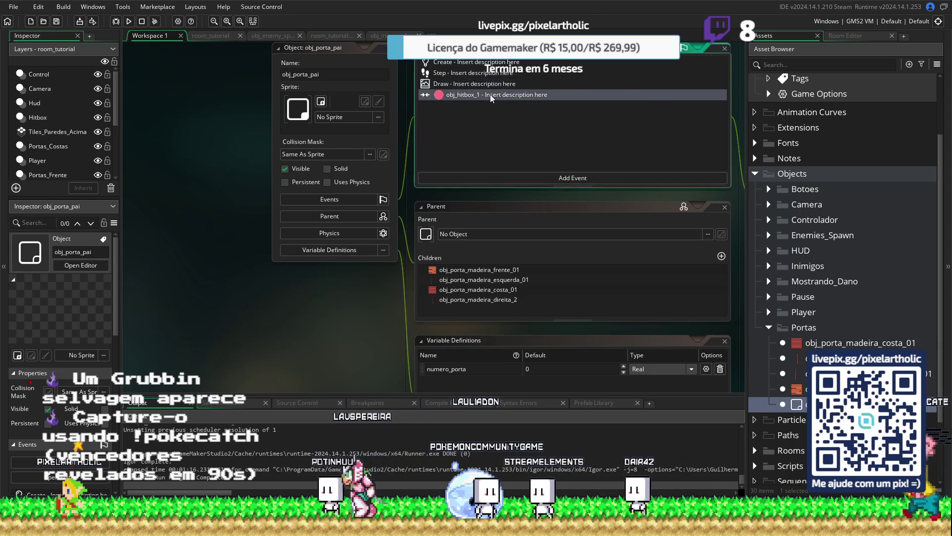
key("Return")
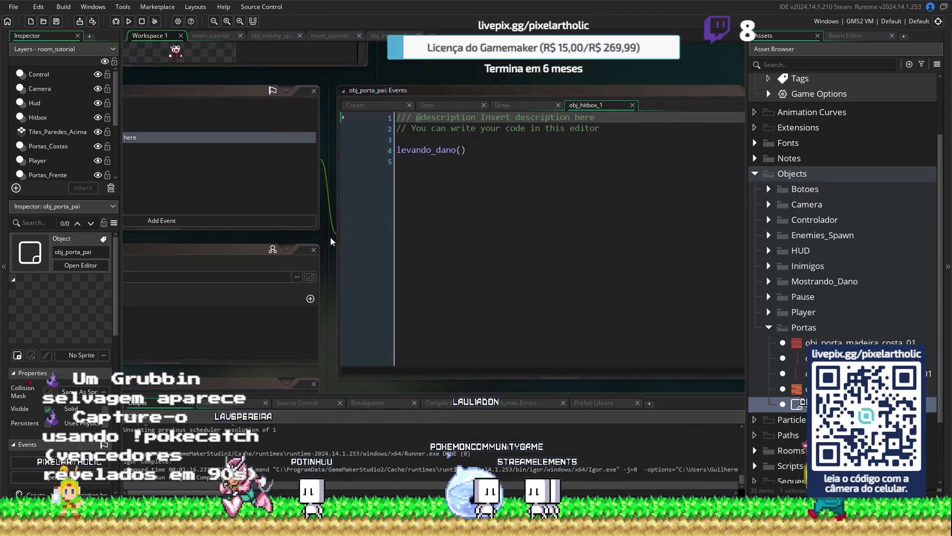
left_click(706, 89)
mouse_move(728, 91)
left_mouse_down()
mouse_move(716, 52)
mouse_move(454, 36)
left_mouse_up()
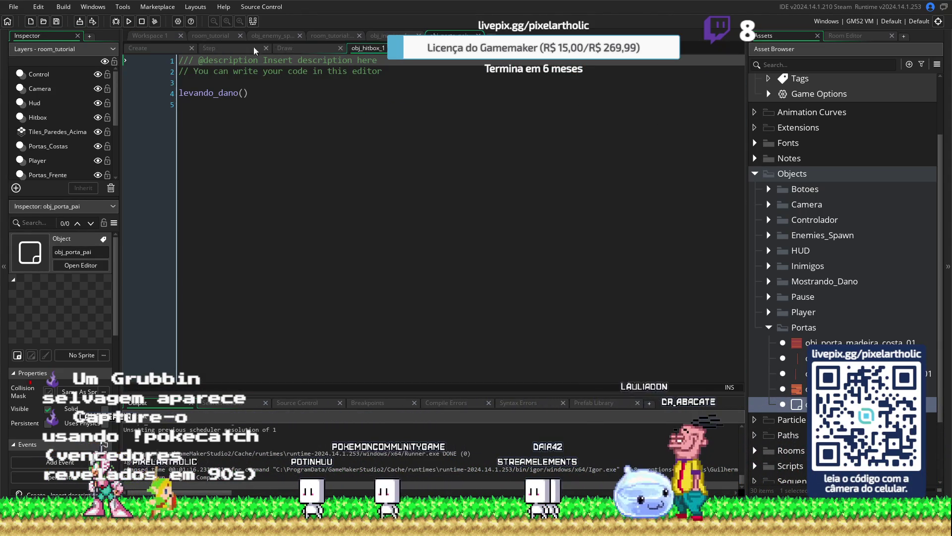
Step: Review the door's Create event code, then return to the obj_porta_pai object editor
left_click(174, 49)
left_click_drag(186, 94, 210, 344)
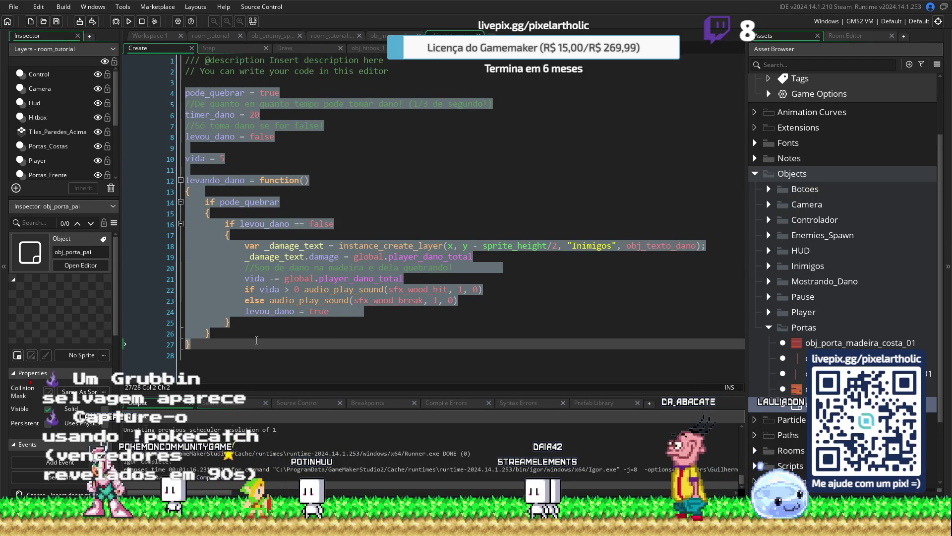
left_click(257, 340)
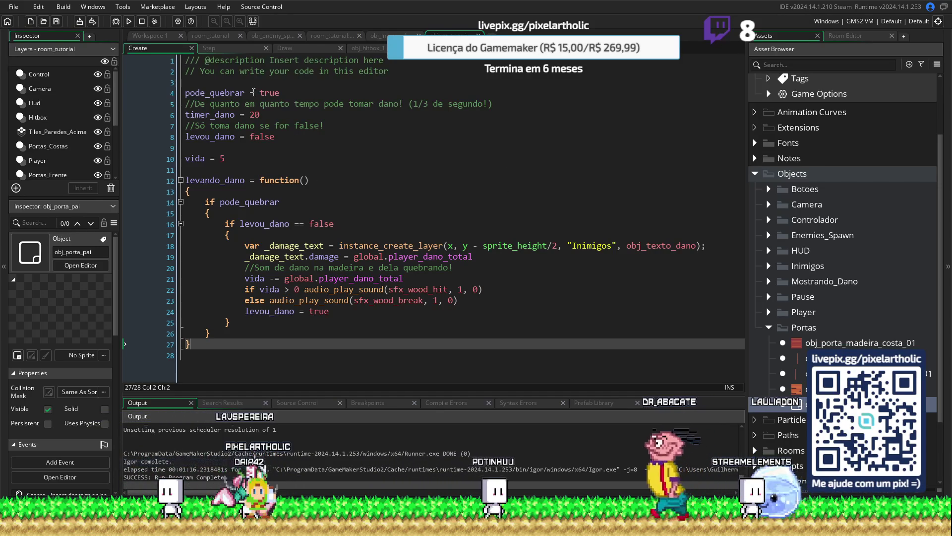
double_click(798, 408)
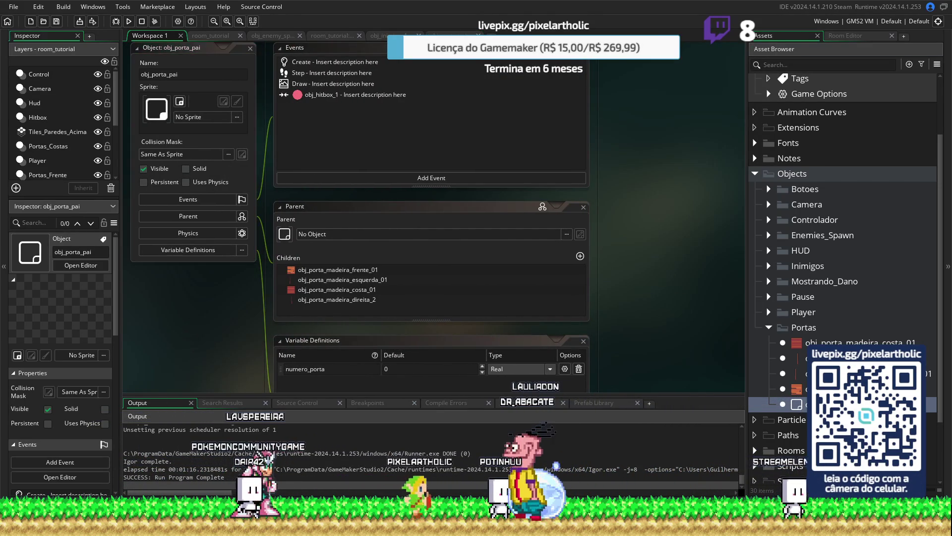
Step: Change pode_quebrar from true to false in the Create code and run the game with F5
left_click(459, 34)
left_click(270, 93)
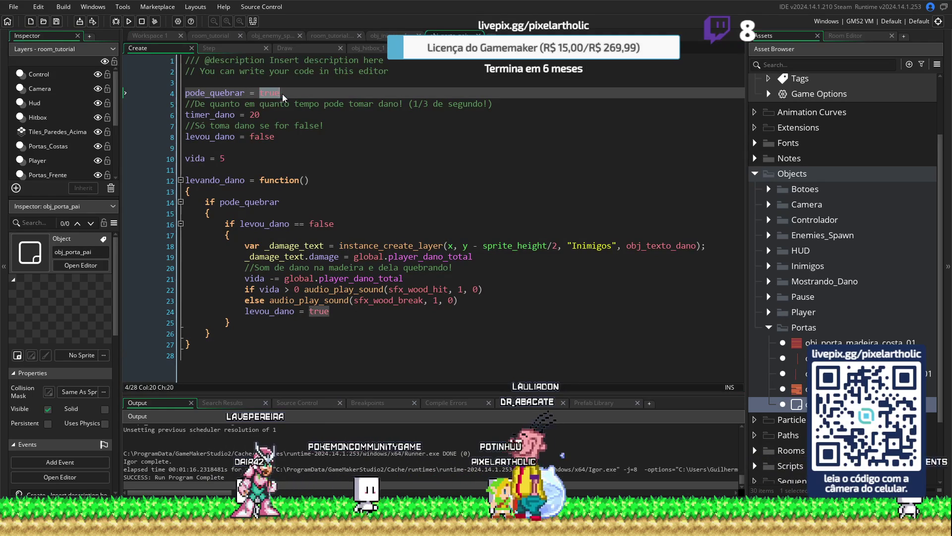
type("false")
key("F5")
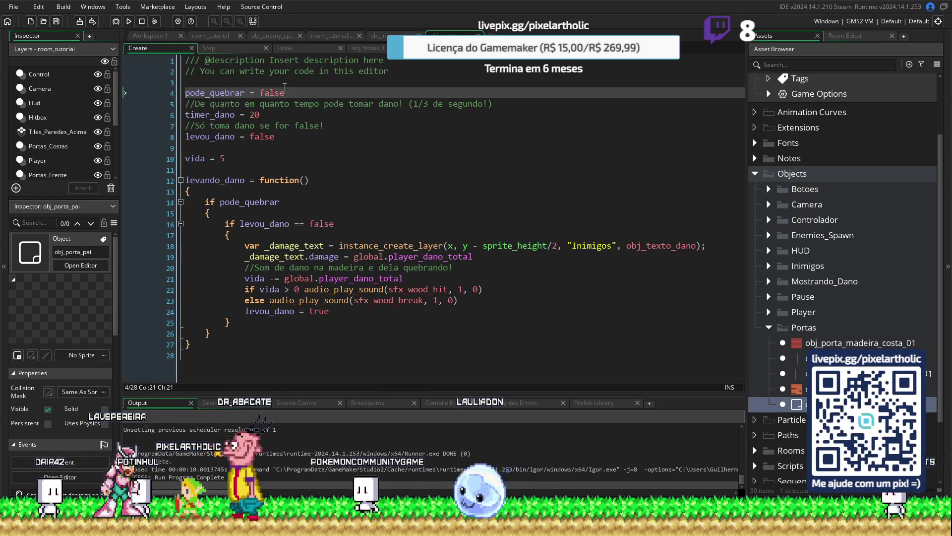
key("shift+Home")
left_click(341, 90)
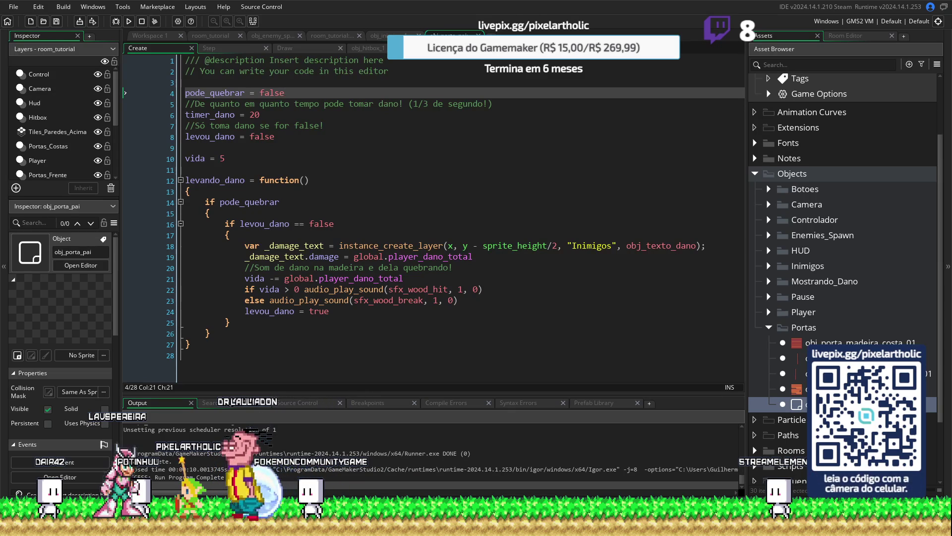
Step: Review the door's Step event code, lines 4 to 13
left_click(232, 49)
left_click_drag(199, 192, 185, 94)
left_click(369, 184)
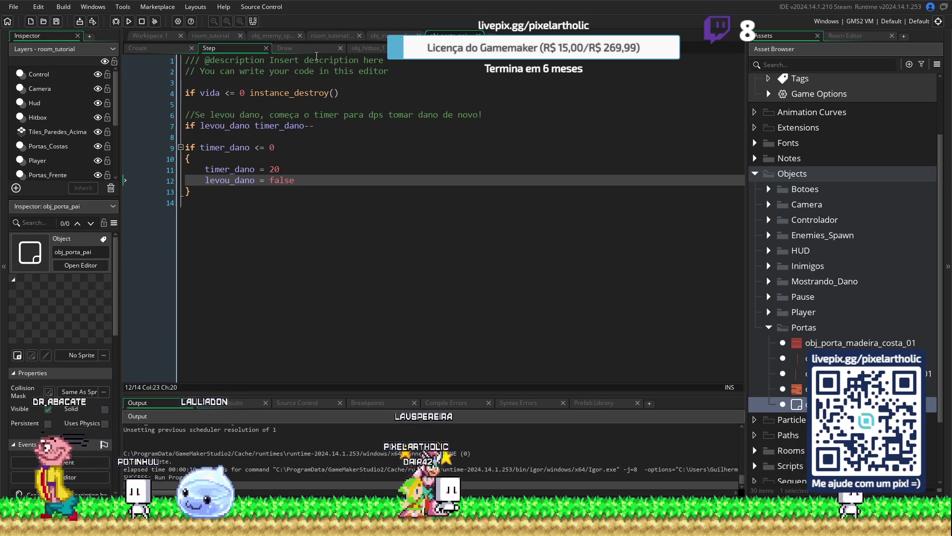
Step: Review the door's Draw and obj_hitbox_1 collision code, then open the room_tutorial creation code
left_click(285, 48)
left_click(155, 93)
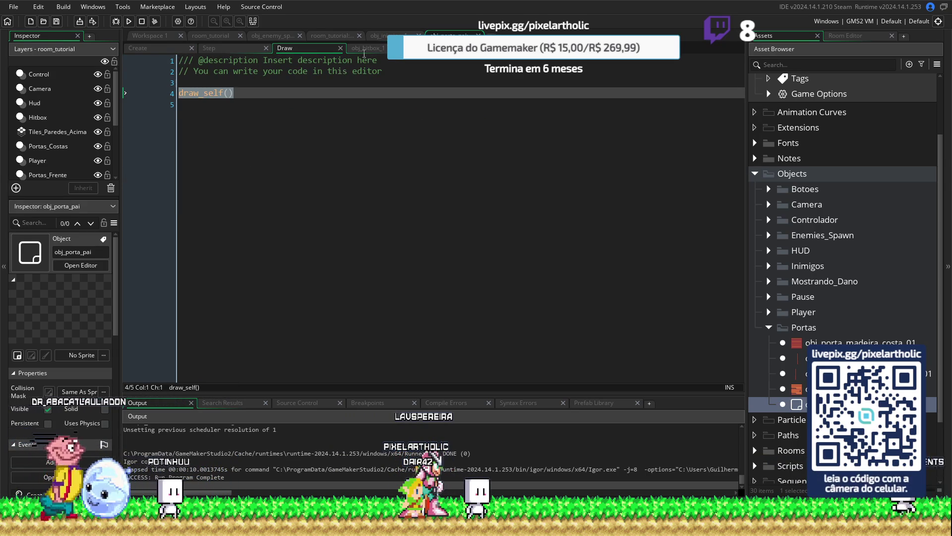
left_click(374, 49)
left_click(143, 99)
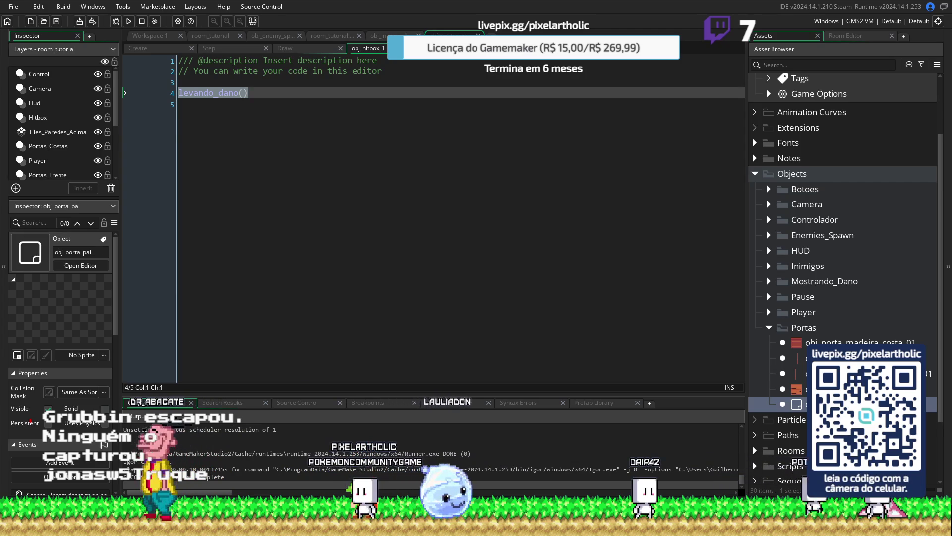
double_click(796, 405)
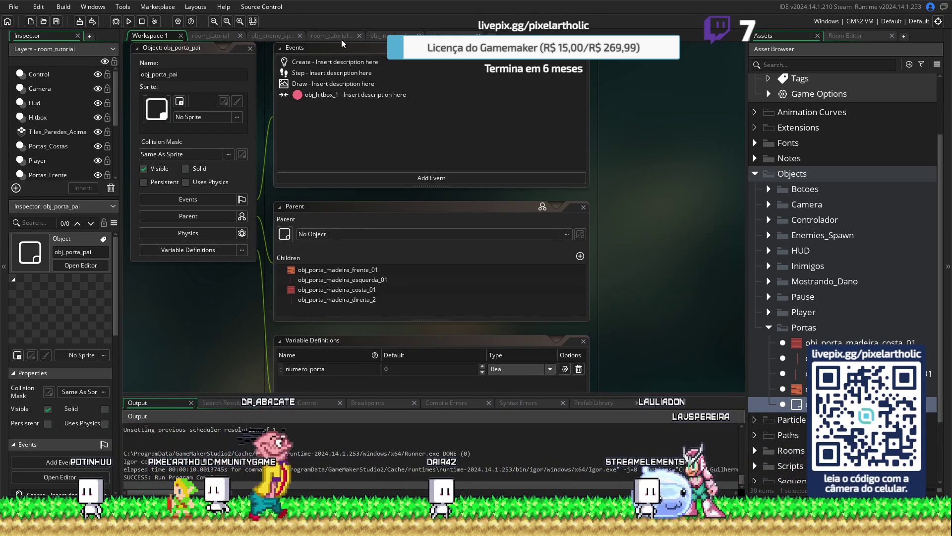
left_click(325, 36)
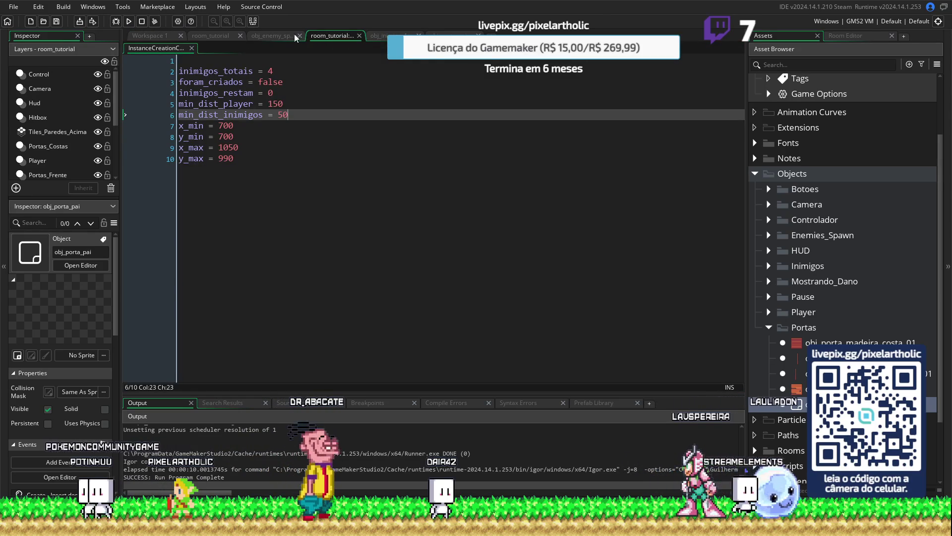
Step: After line 64 of the spawner's Step code, add a destroyed-enemies comment and an inimigos_restam line
left_click(280, 37)
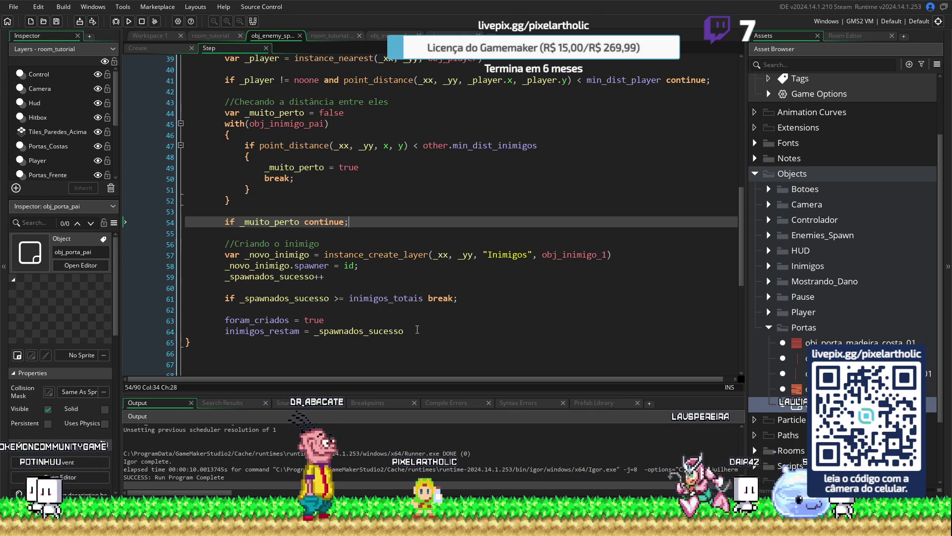
left_click(417, 330)
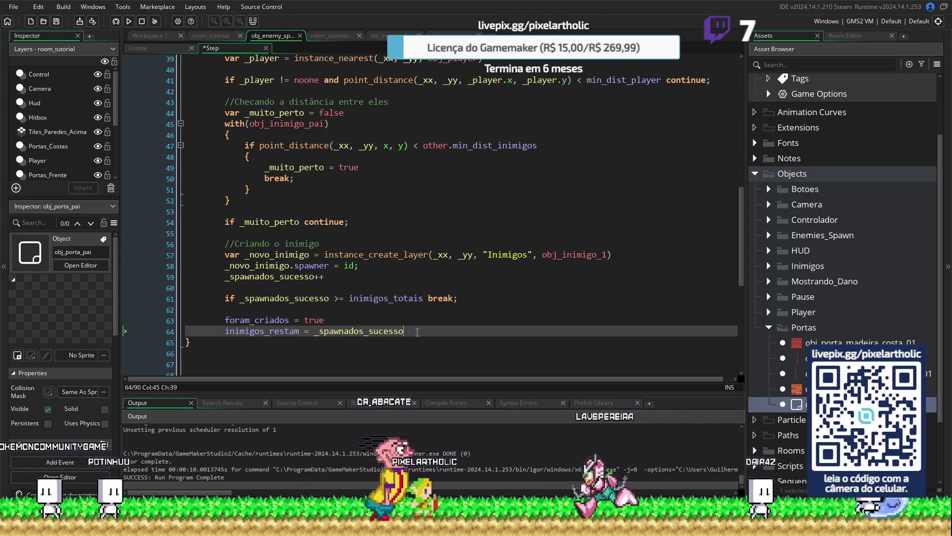
key("Return")
key("Return")
key("Return")
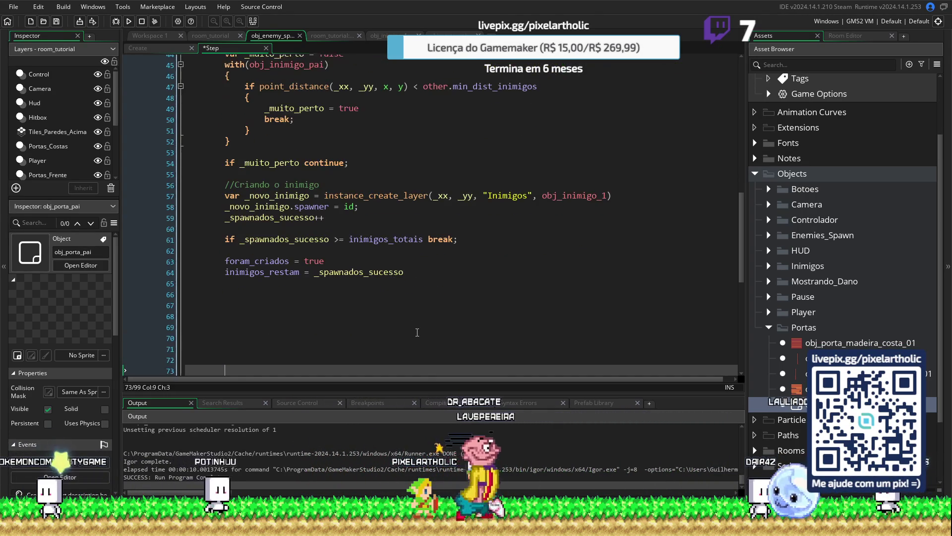
scroll(417, 332, "down", 3)
left_click(234, 218)
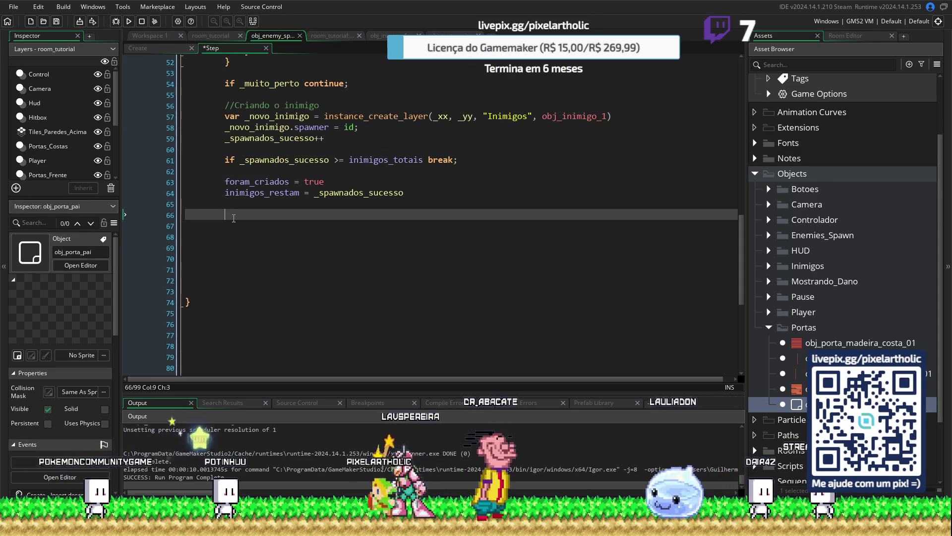
type("//Confirmar que os")
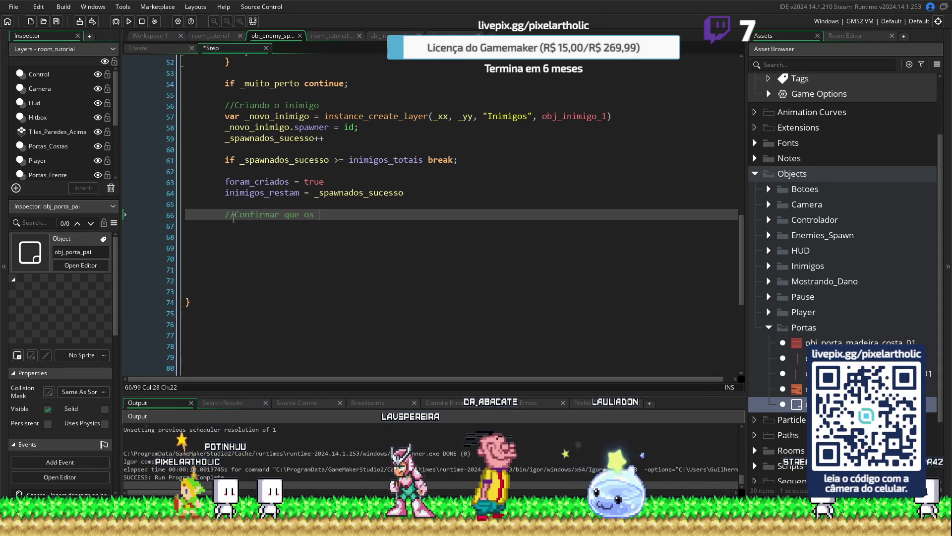
type("inimigos")
type("da ")
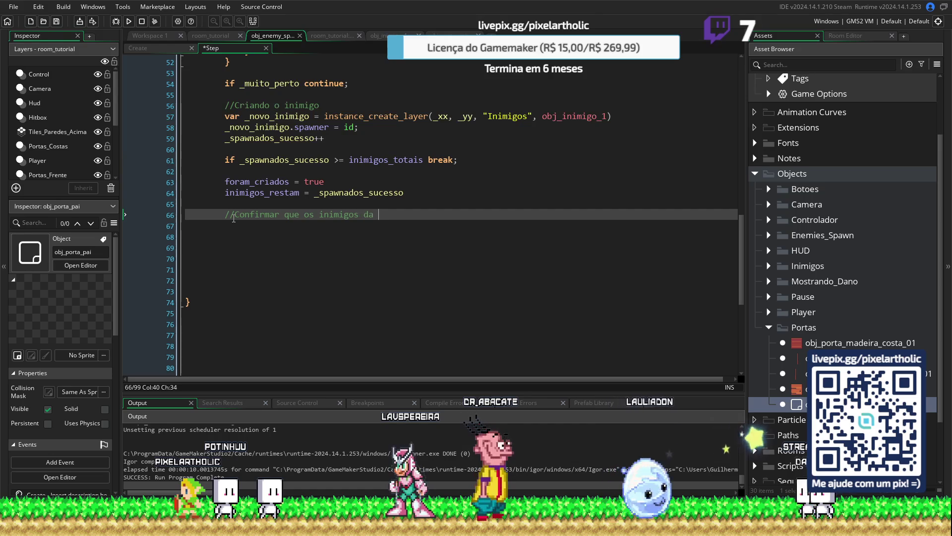
type("área foram destruídos")
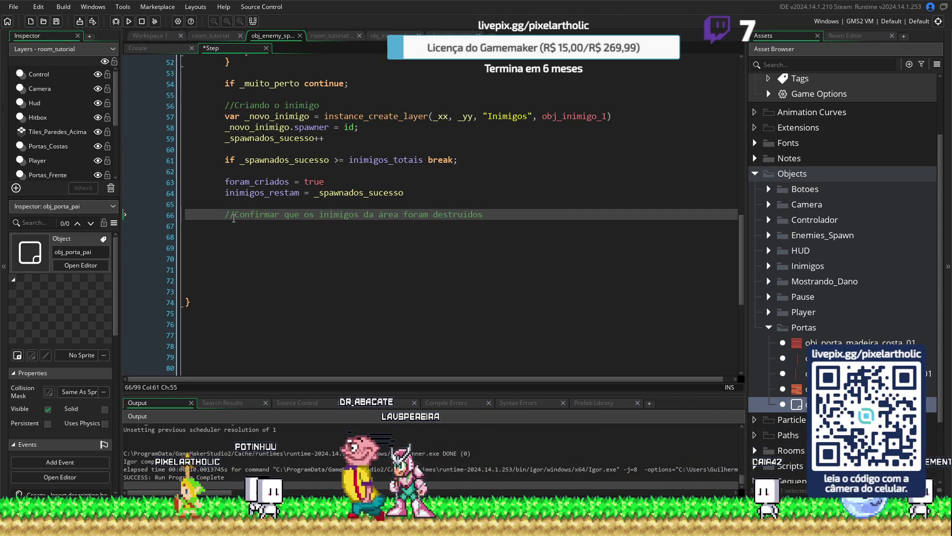
type("!")
key("Return")
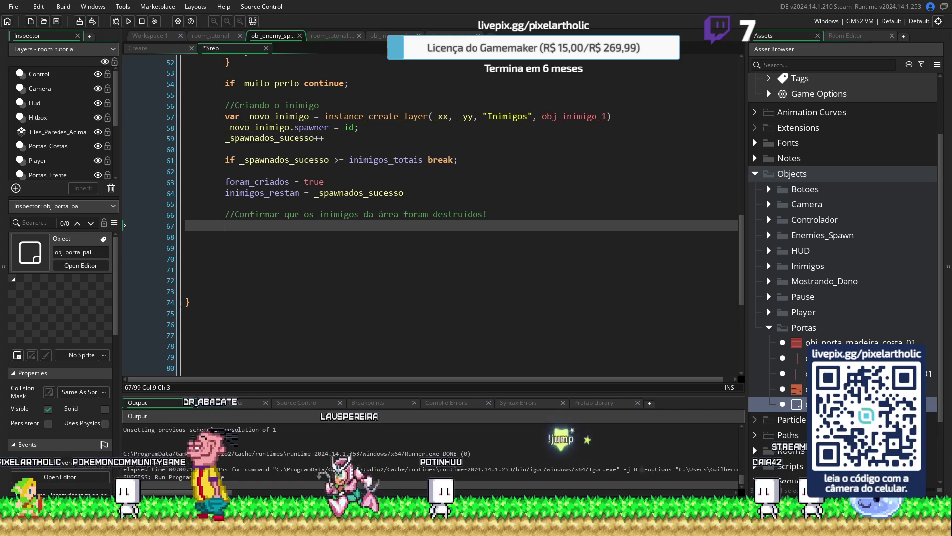
type("inimigos_restam = 0")
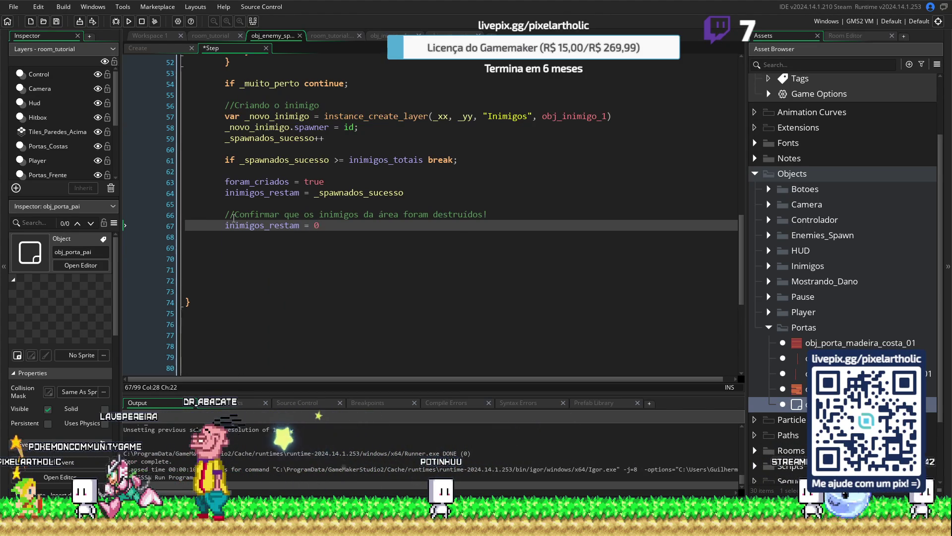
left_click(162, 49)
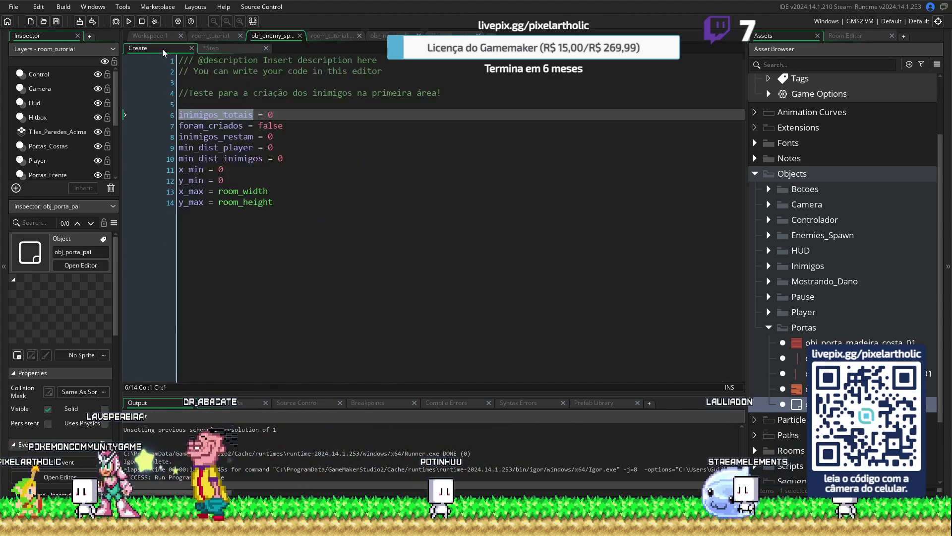
Step: Switch back to the spawner's Step event code
left_click(212, 48)
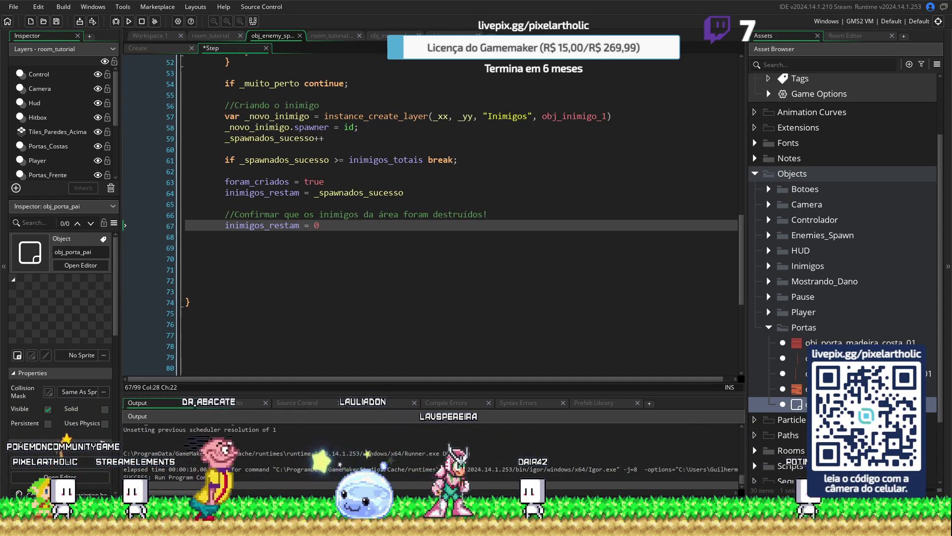
Step: Below inimigos_restam = 0, add a with(obj_inimigo_pai) statement followed by empty { } braces
key("Return")
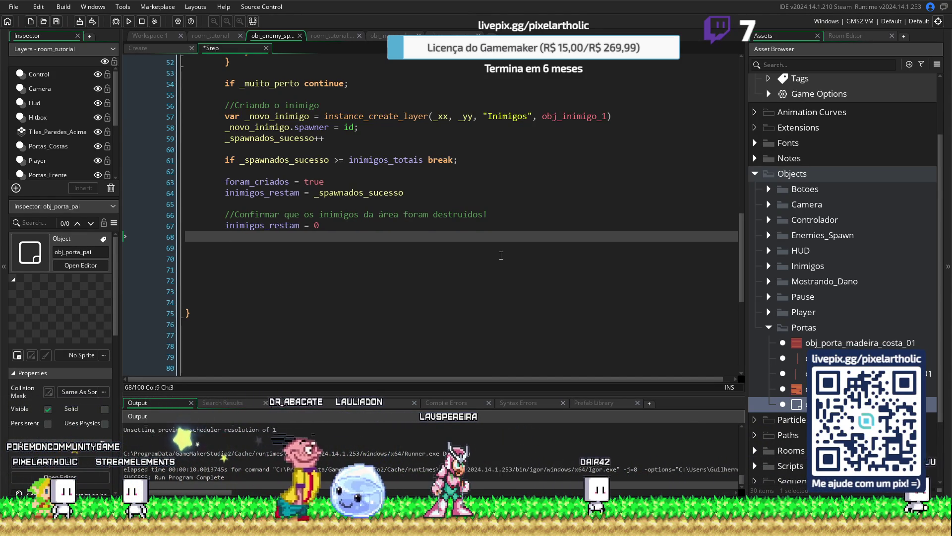
type("with()")
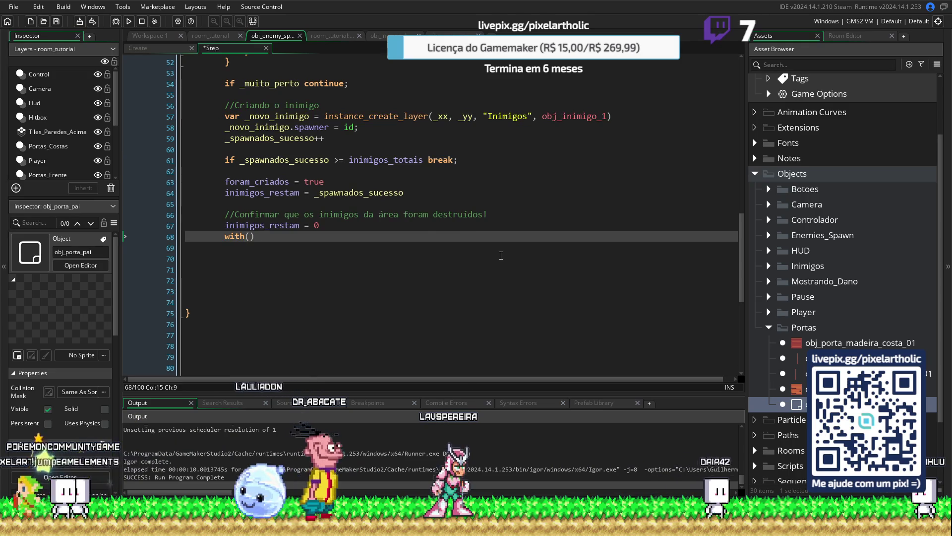
key("Left")
type("obj_e")
key("BackSpace")
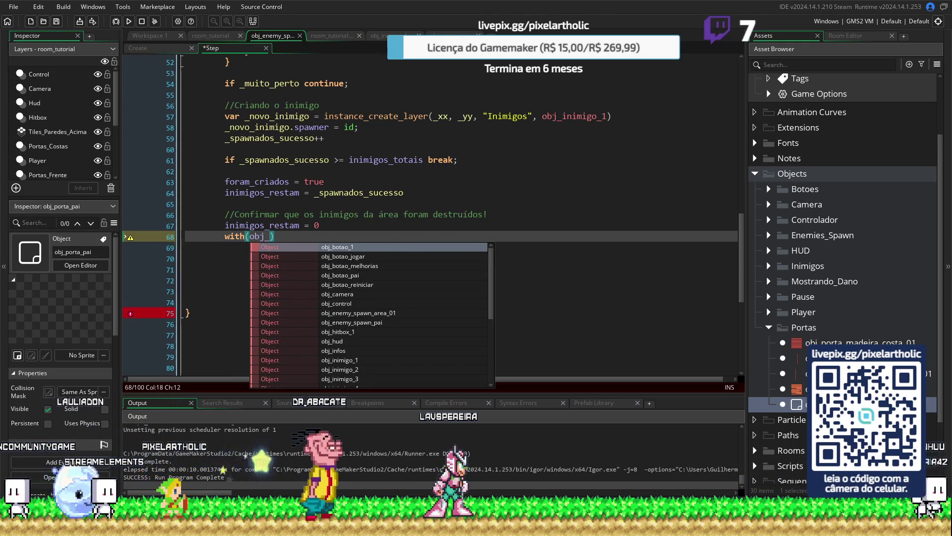
type("ini")
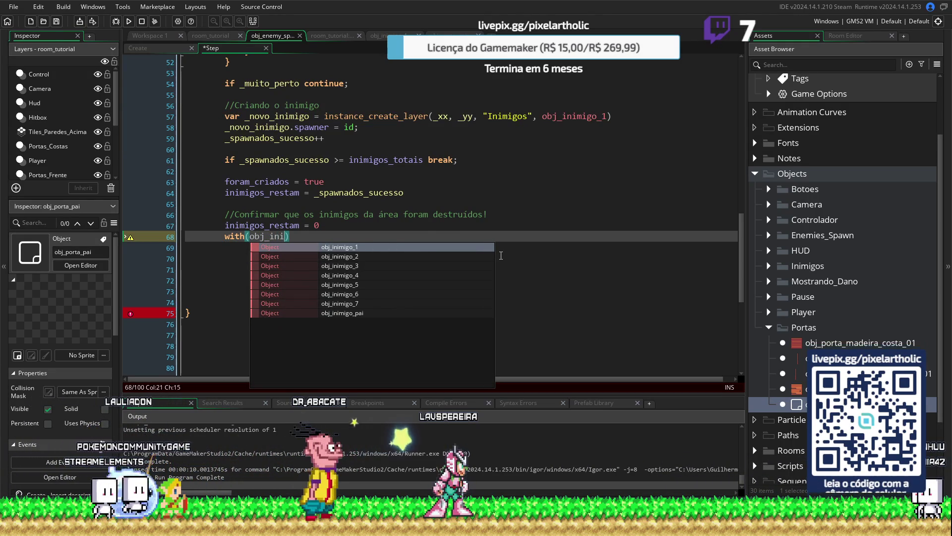
left_click(369, 313)
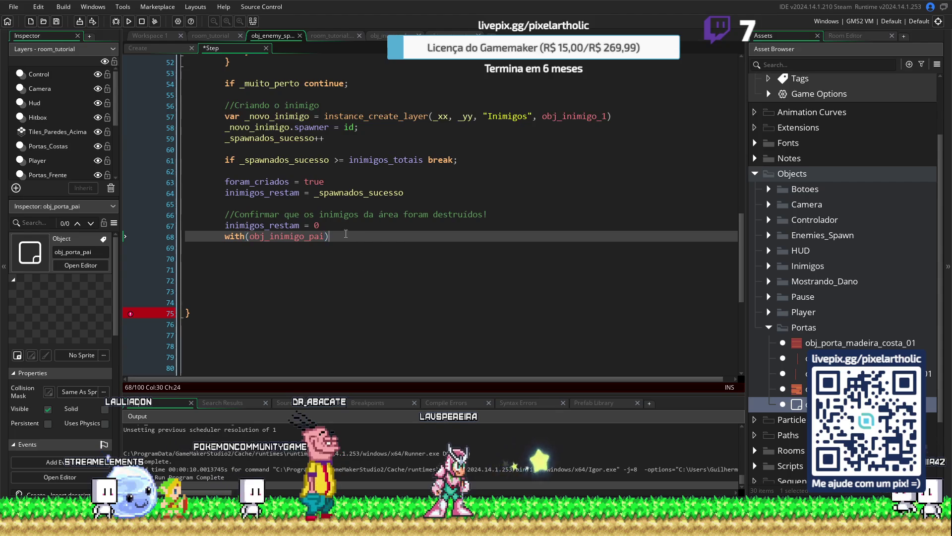
key("Return")
type("{")
key("Return")
key("Return")
key("Return")
type("}")
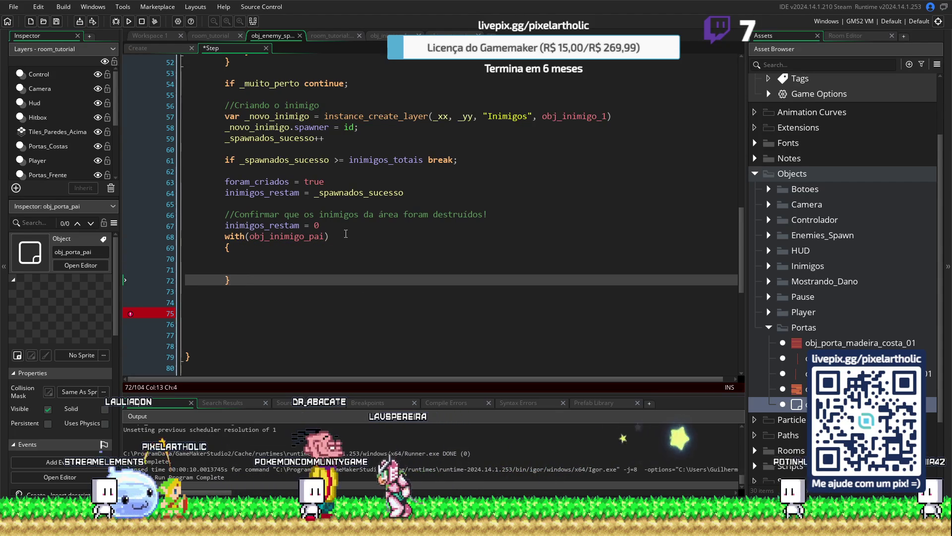
key("Up")
key("Up")
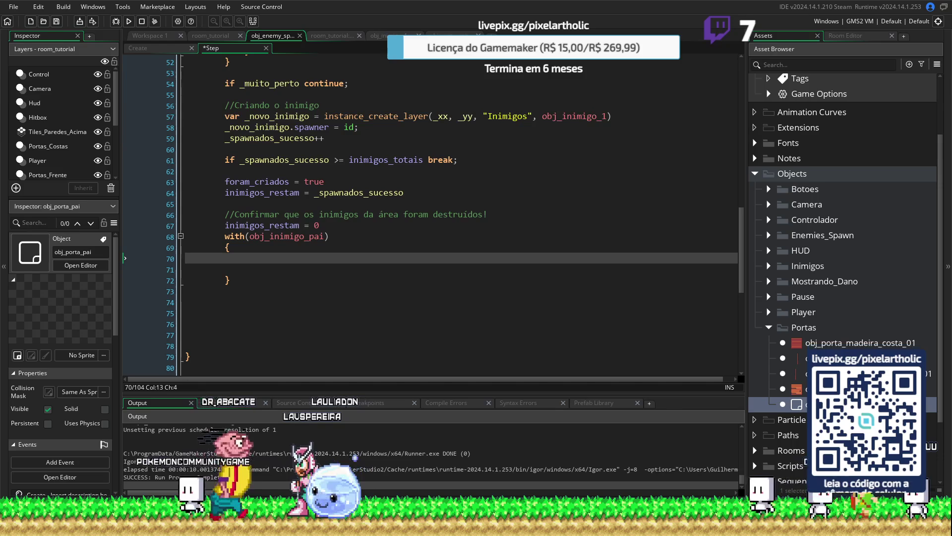
left_click(255, 284)
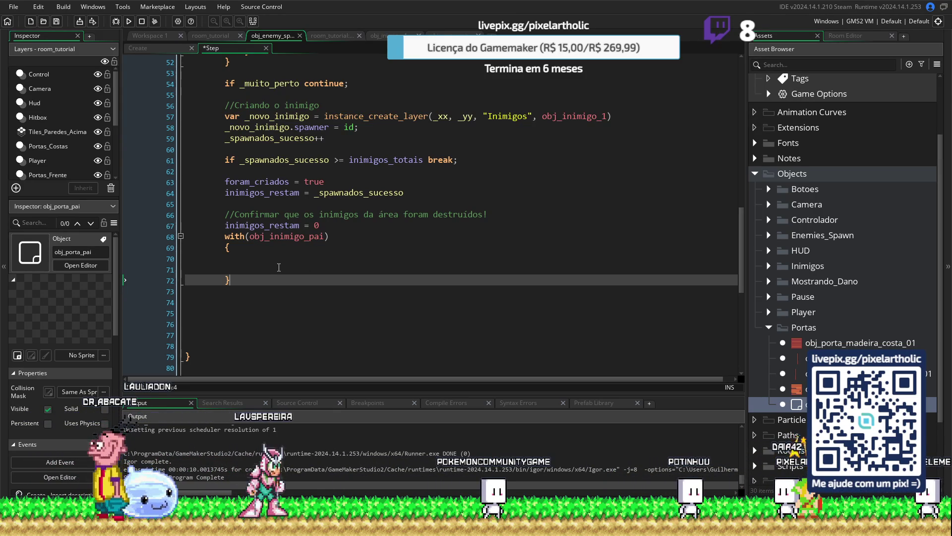
Step: Insert a blank line between the inimigos_restam = 0 reset and the with block
scroll(279, 267, "up", 3)
scroll(279, 267, "down", 2)
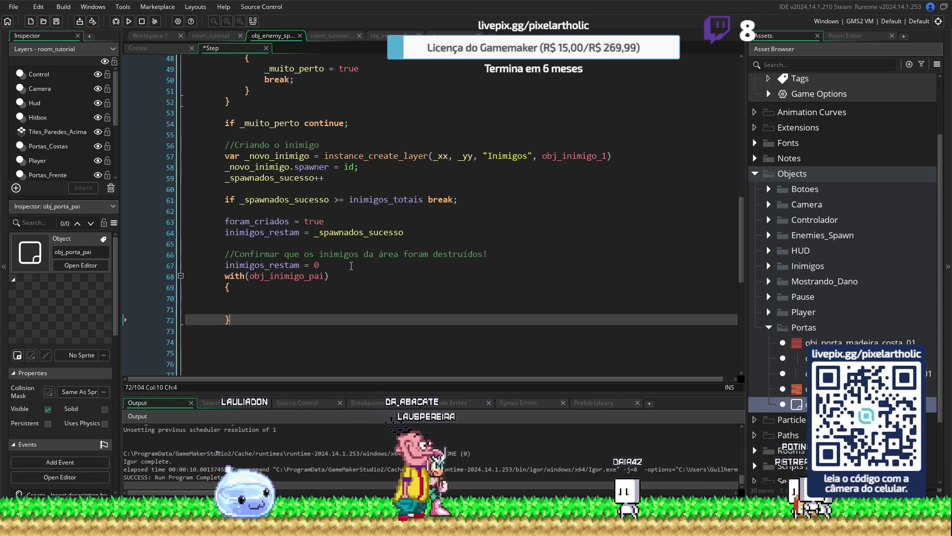
left_click(344, 264)
key("Return")
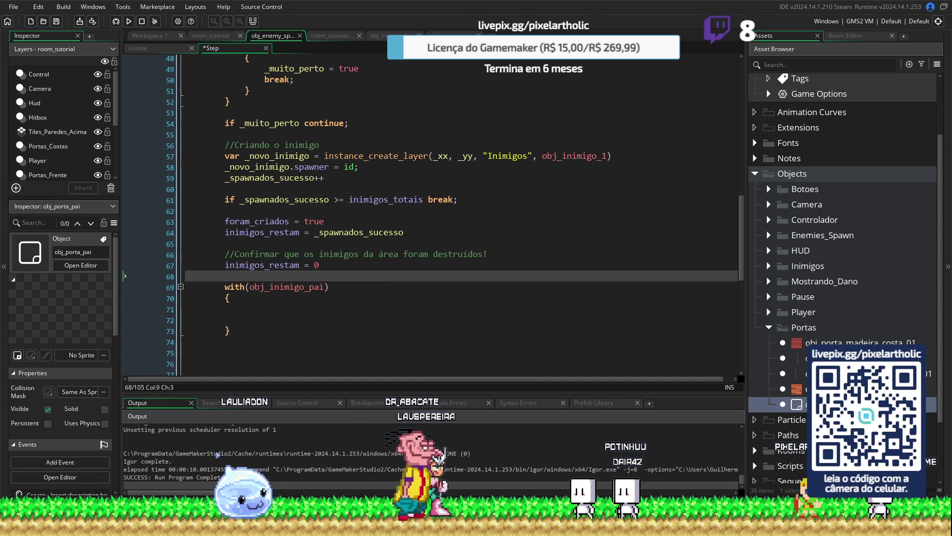
left_click(242, 310)
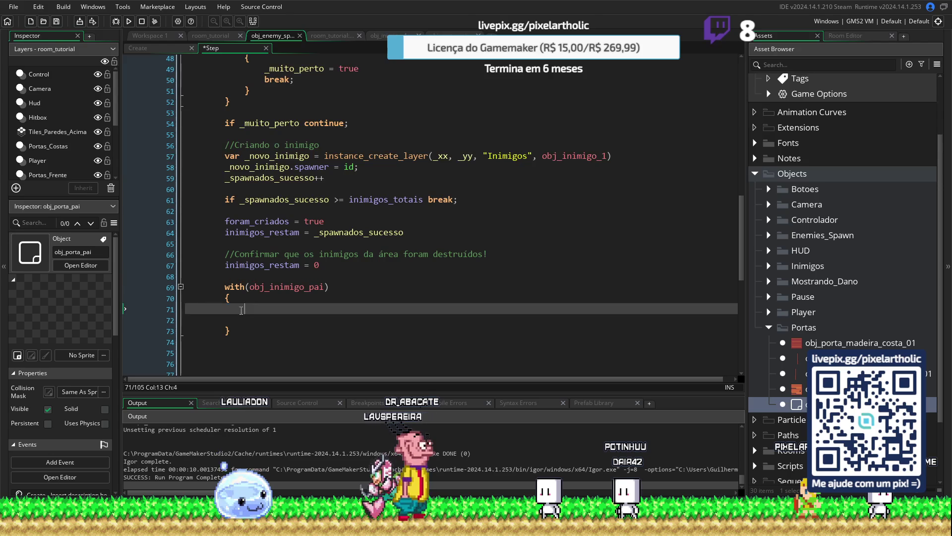
Step: Inside the with block, add if spawner == other.id incrementing other.inimigos_restam++
type("if spa")
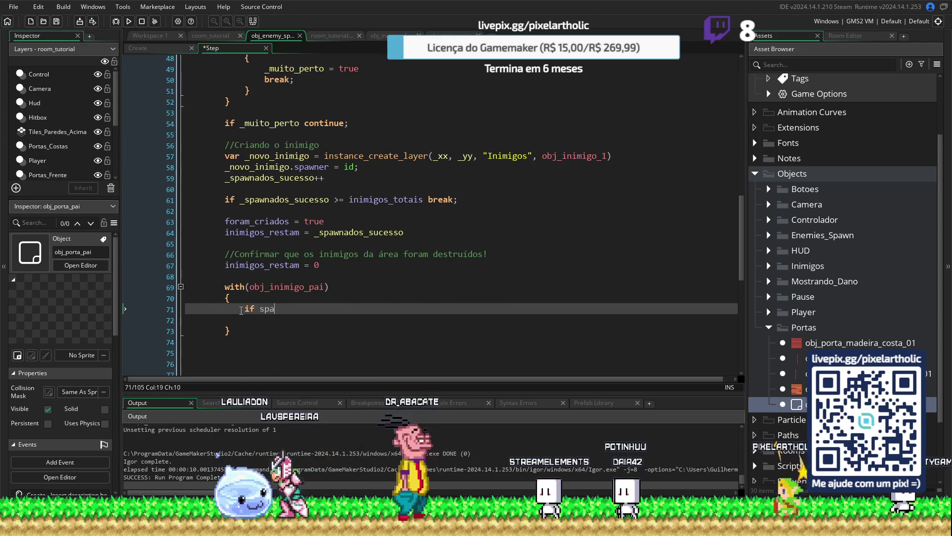
type("wner")
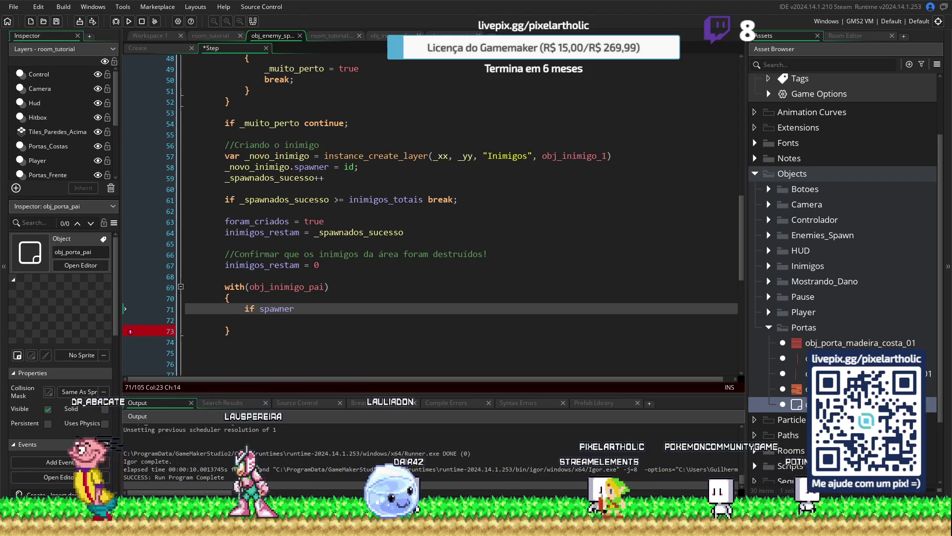
type(" ==")
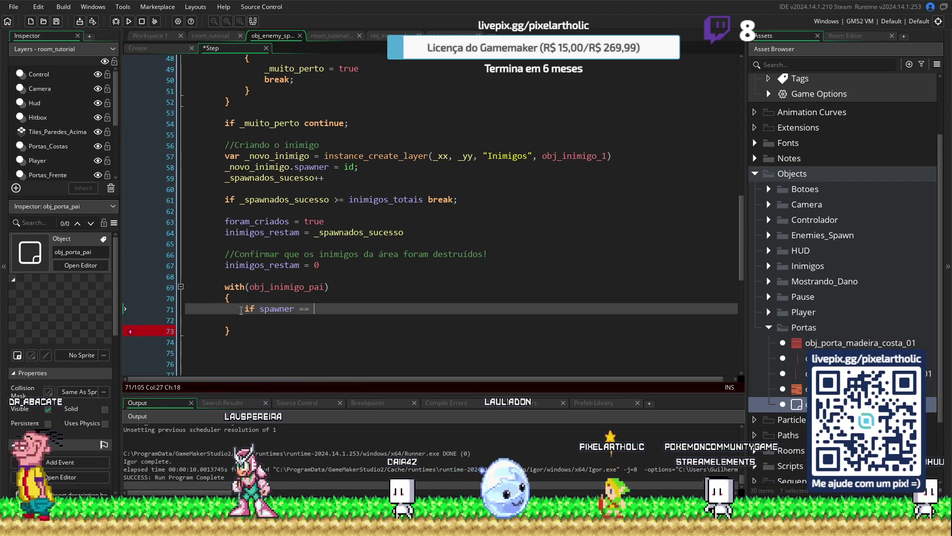
type("= other.")
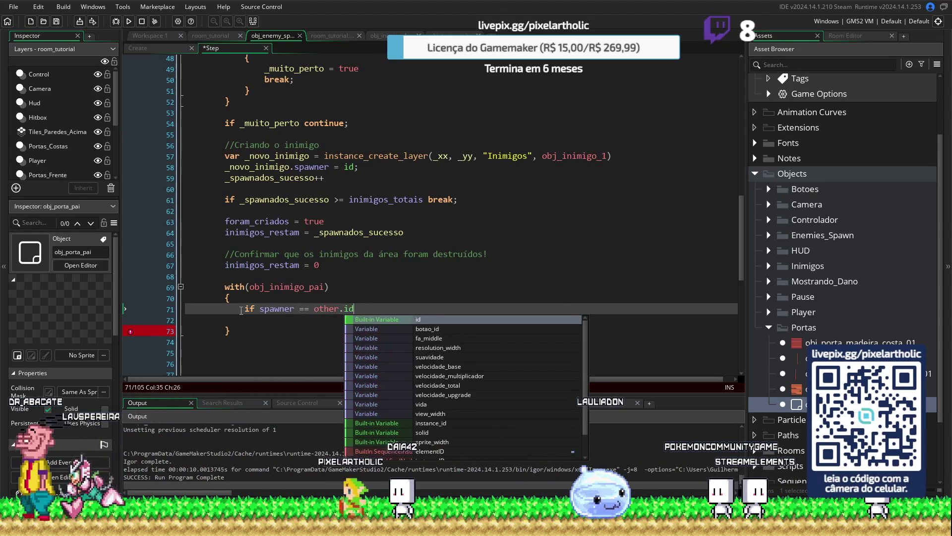
type("id")
key("Return")
key("Return")
key("Return")
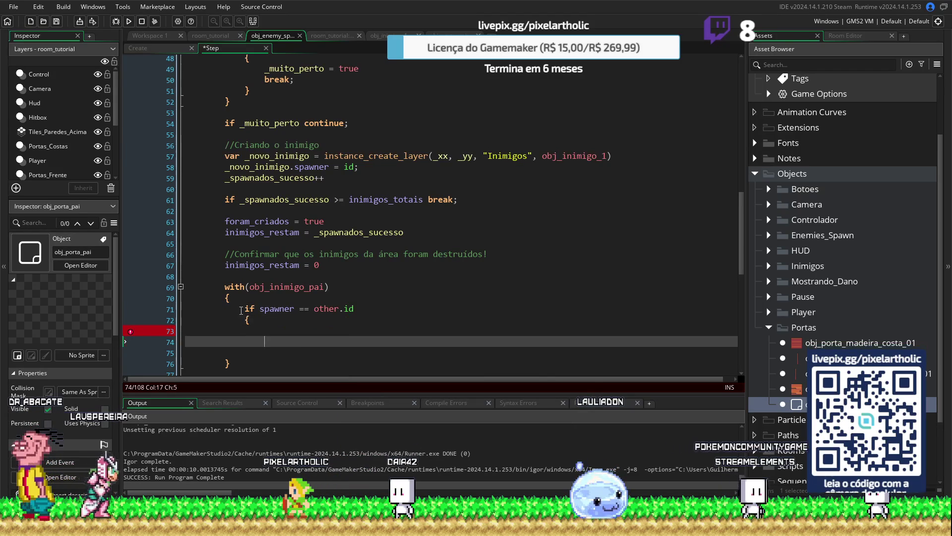
type("}")
key("Up")
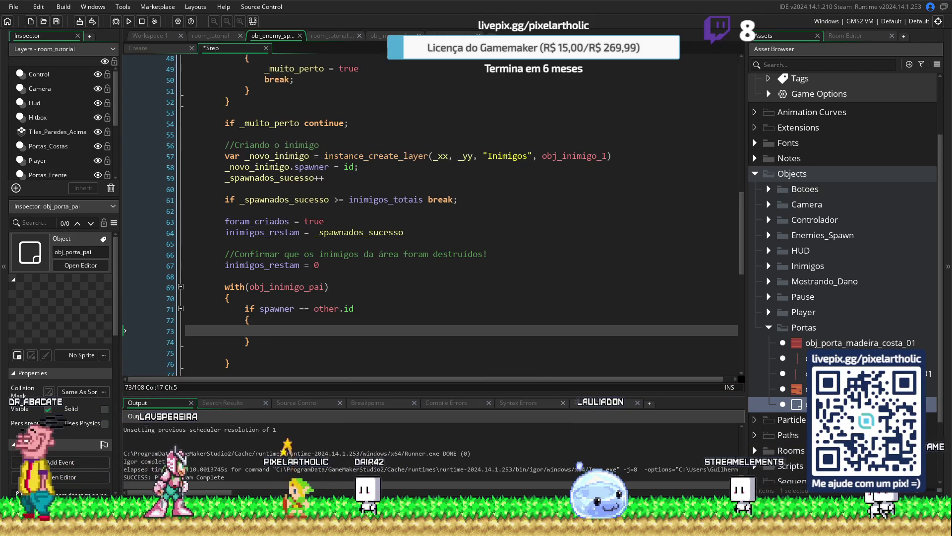
type("other.ini")
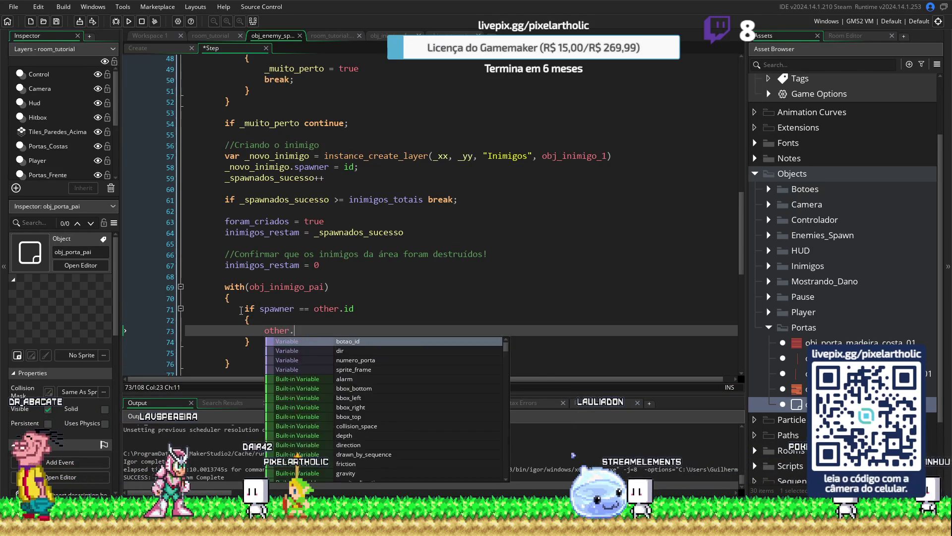
key("Return")
type("++")
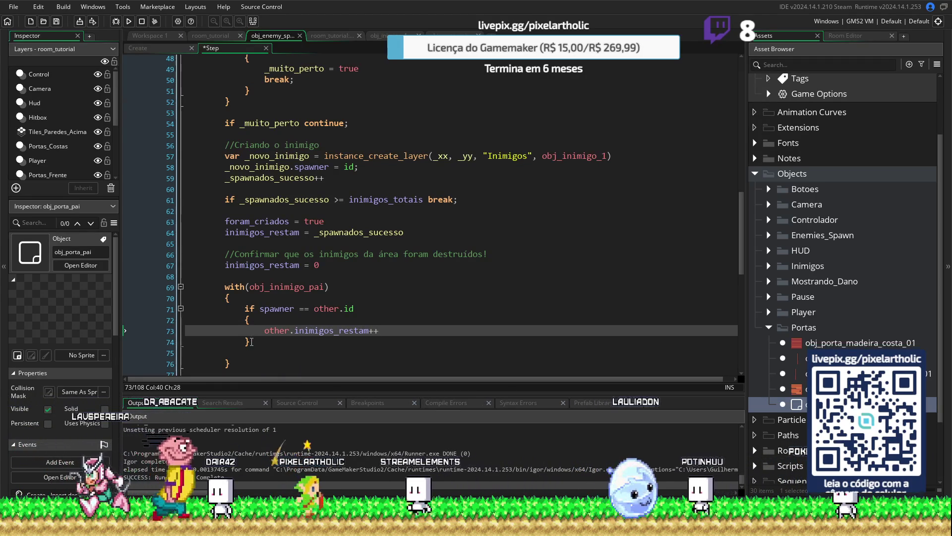
Step: Remove the stray blank line before the with block's closing brace and add new lines after it
scroll(251, 332, "down", 3)
left_click(241, 254)
key("Delete")
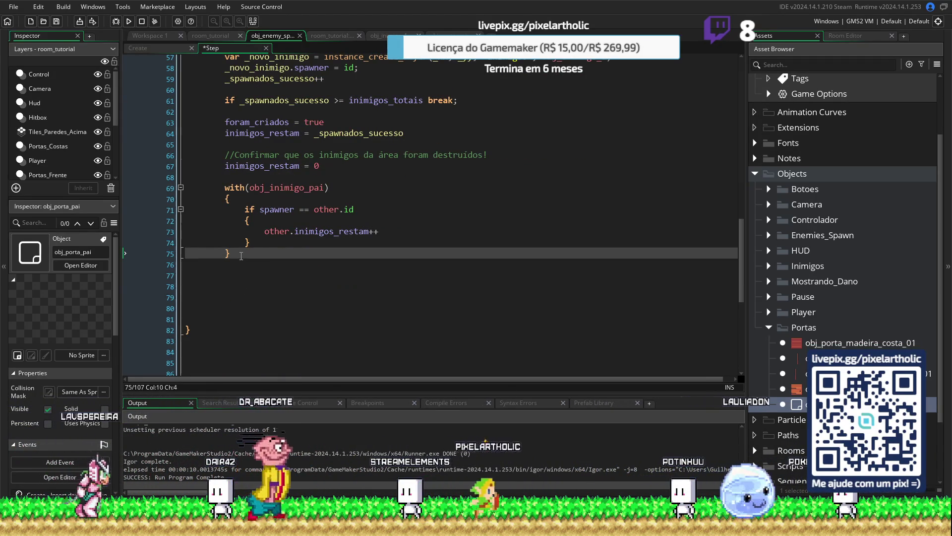
key("Return")
key("Return")
type("//Liberand")
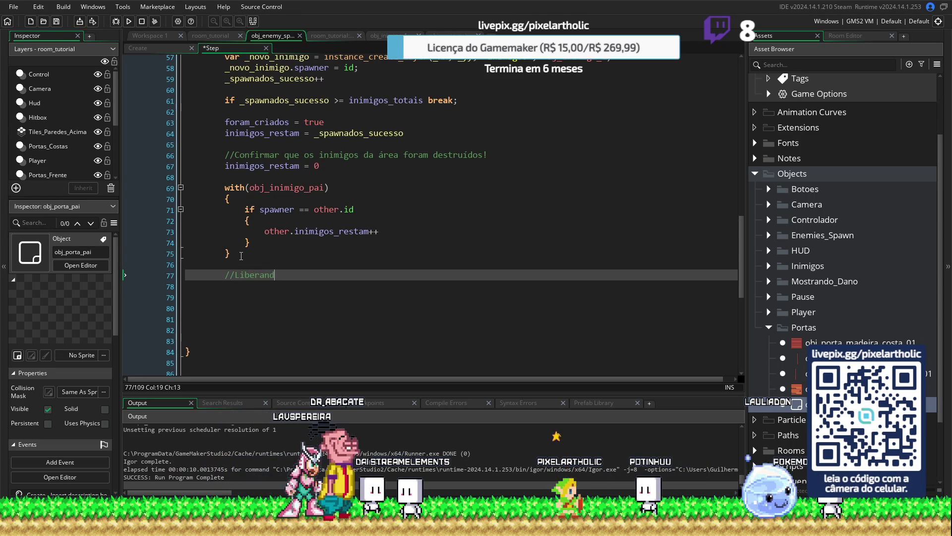
Step: Below the door comment, add an inimigos_restam <= 0 check with an opening brace
type("o a primeira porta")
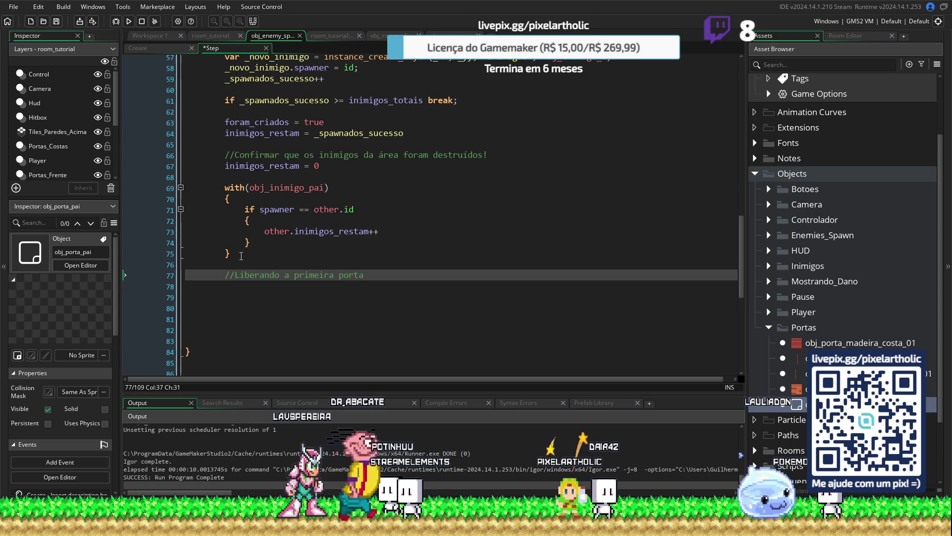
key("Return")
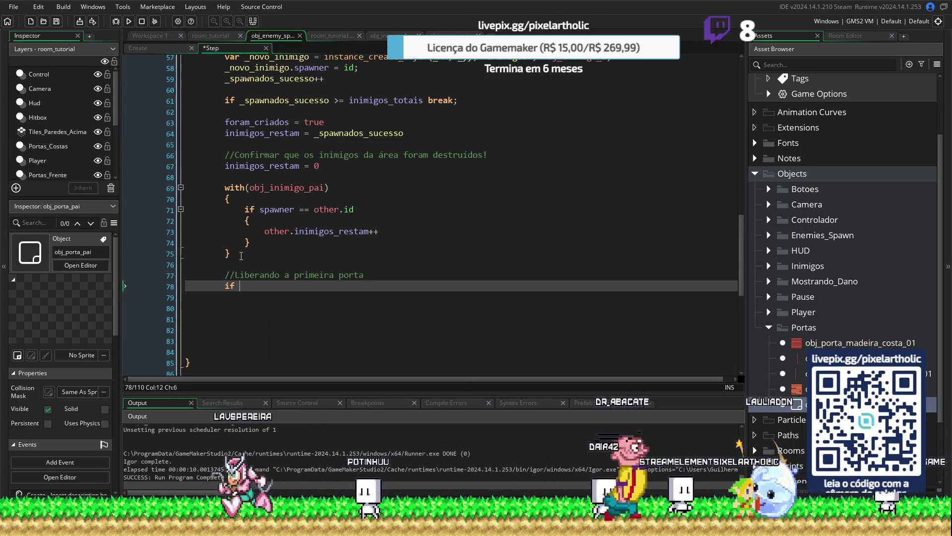
type("inim")
key("Return")
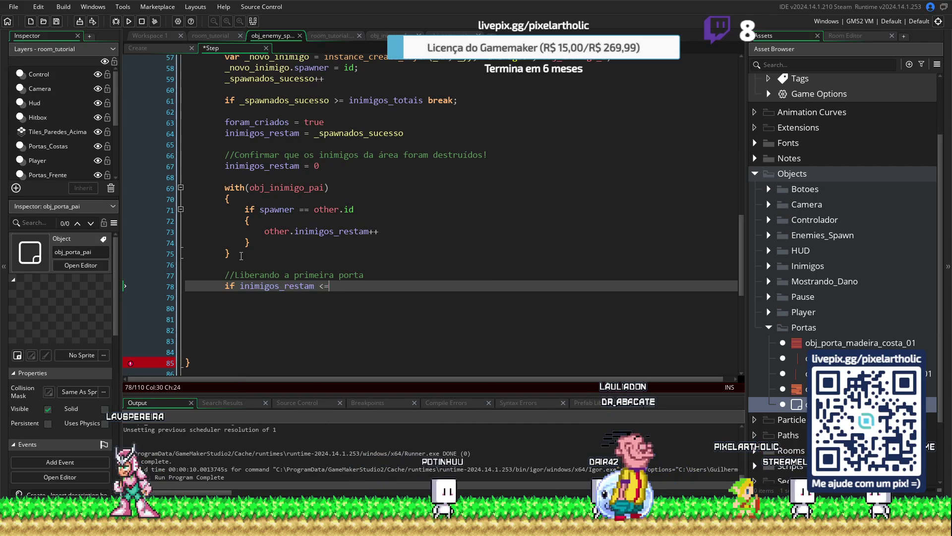
type(" 0")
key("Return")
type("{")
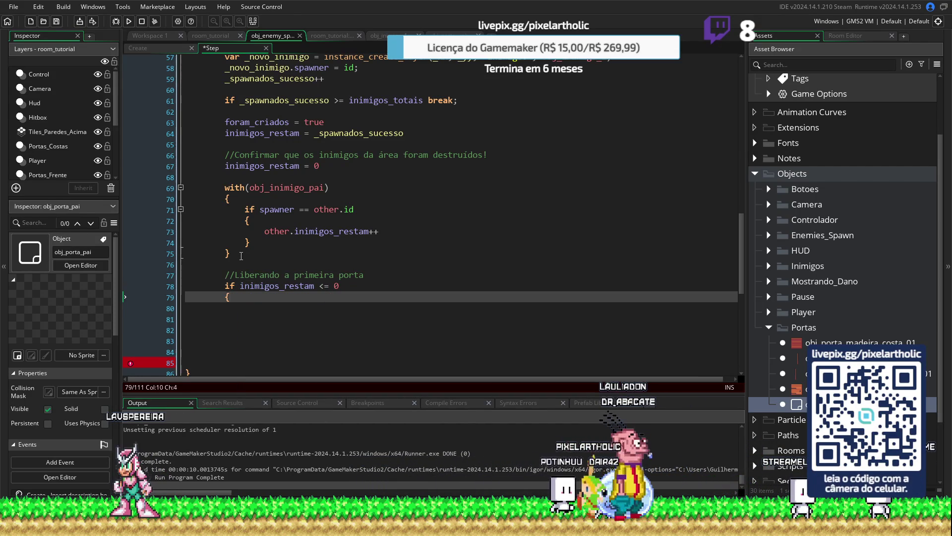
key("Down")
key("Down")
key("Down")
key("Up")
key("Up")
key("Up")
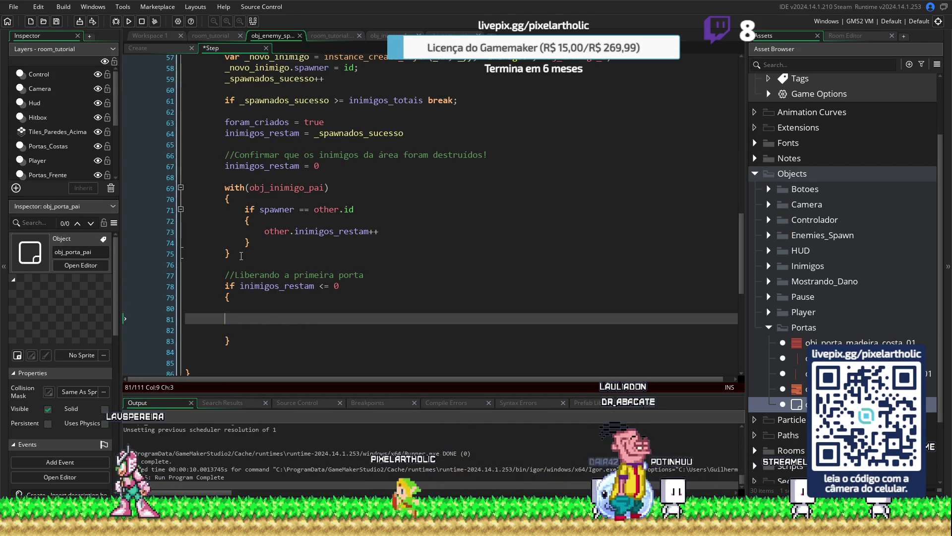
Step: Inside that check, add a with(obj_porta_pai) block with its opening brace
type("wi")
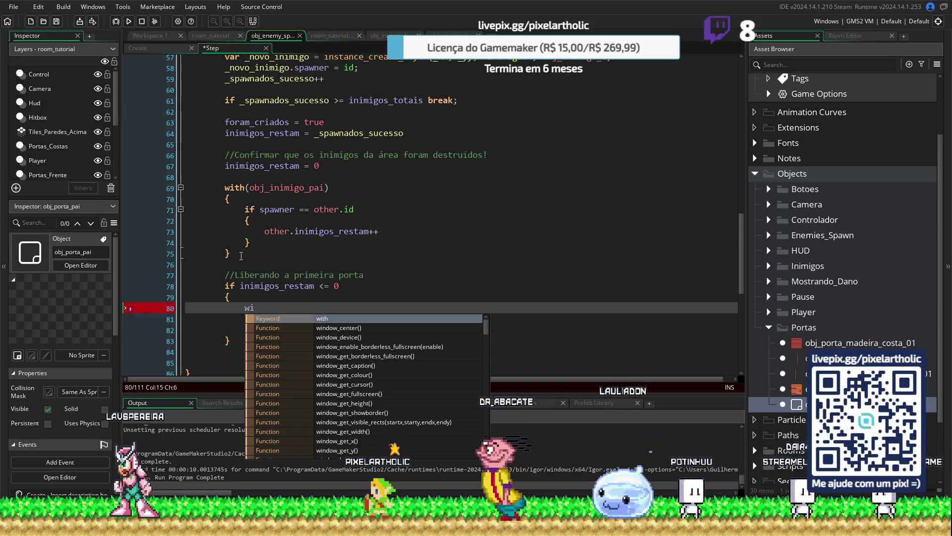
key("Return")
type("()")
key("Left")
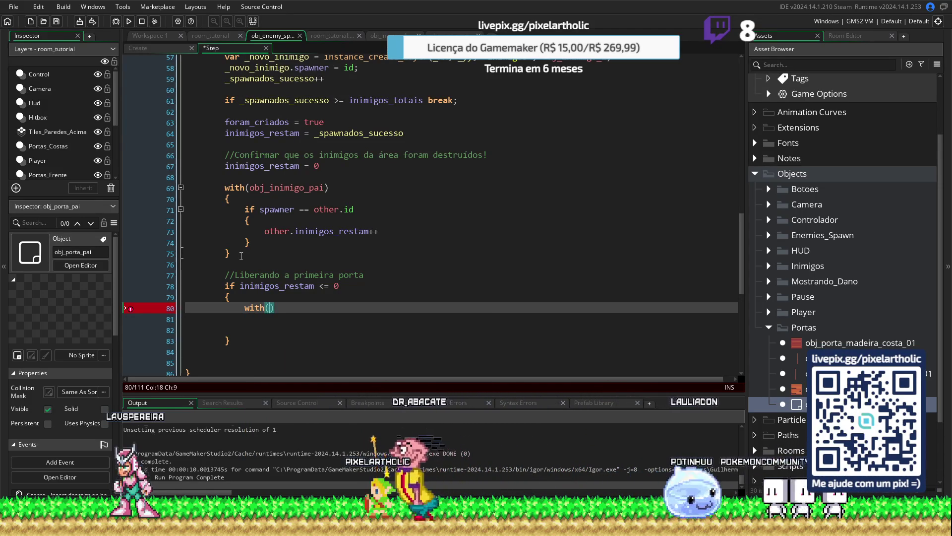
type("obj_")
type("por")
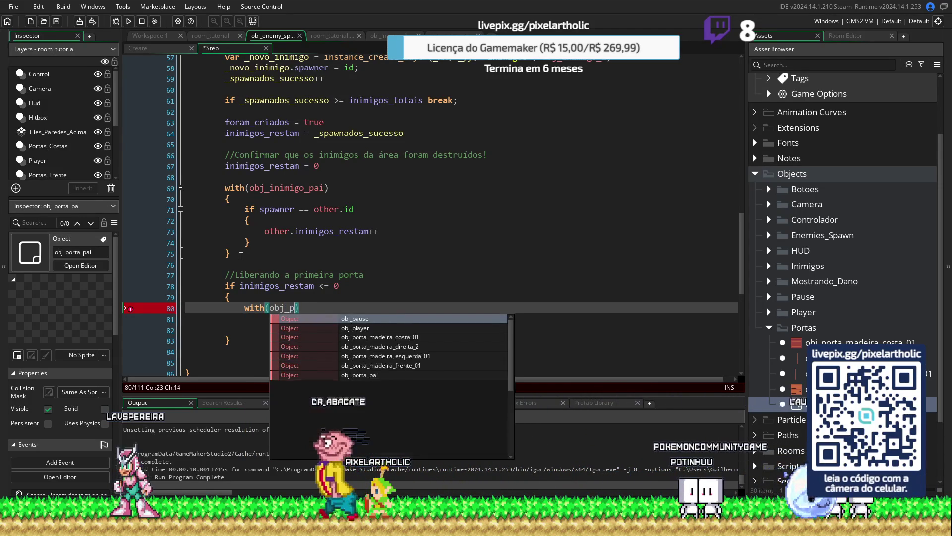
double_click(360, 356)
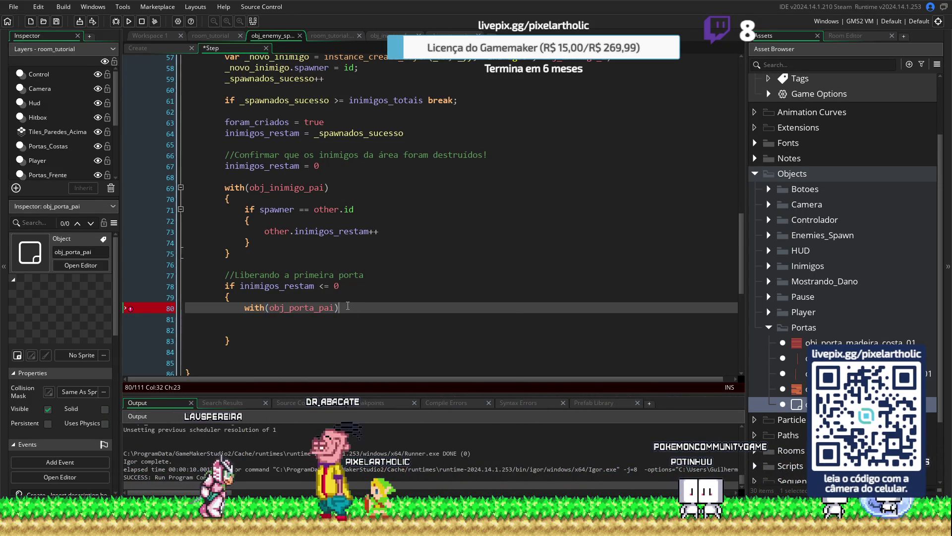
key("Return")
type("{")
key("Return")
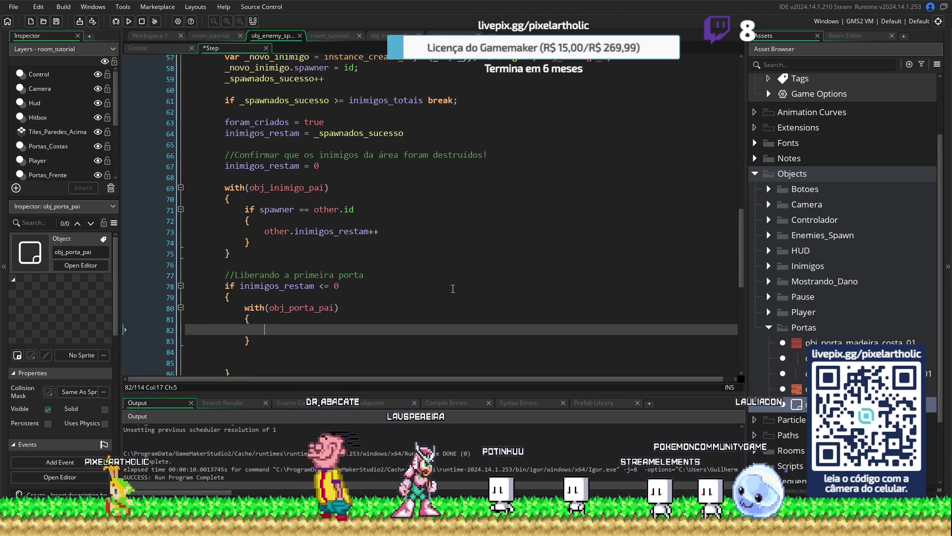
Step: In the door block, add if numero_porta == 1 { pode_quebrar = true }
type("if numero_porta ==")
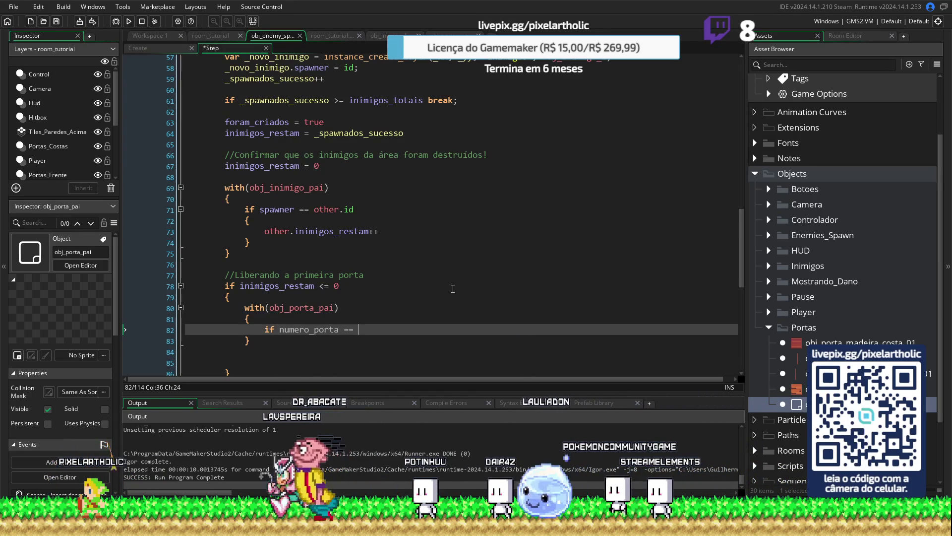
type(" 1")
key("Return")
type("{")
key("Return")
key("Return")
type("}")
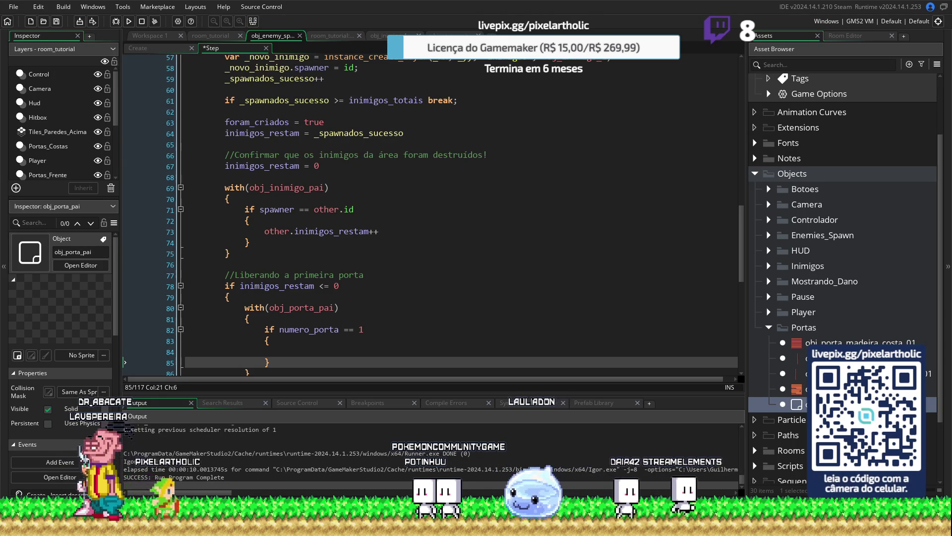
key("Up")
key("Tab")
type("pode")
key("Return")
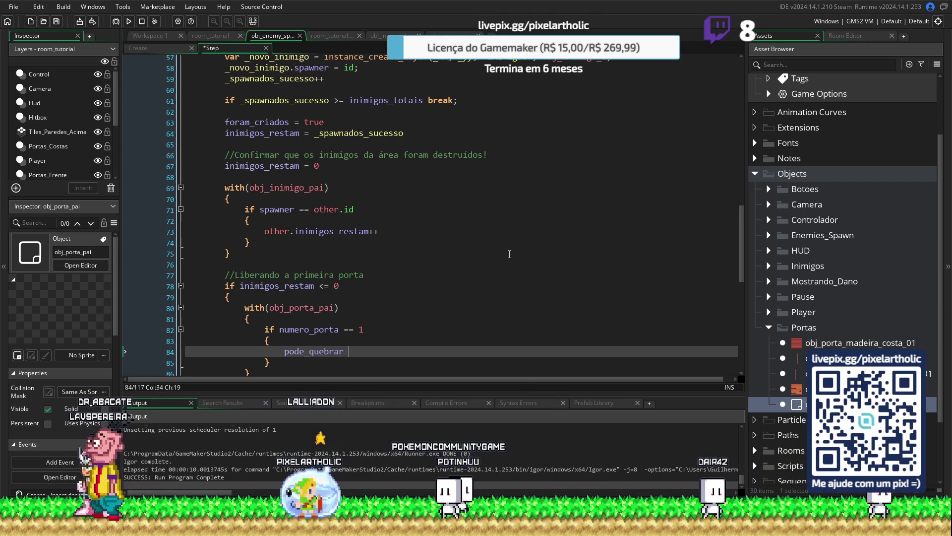
Step: Delete the extra blank lines around the closing braces
scroll(418, 270, "down", 3)
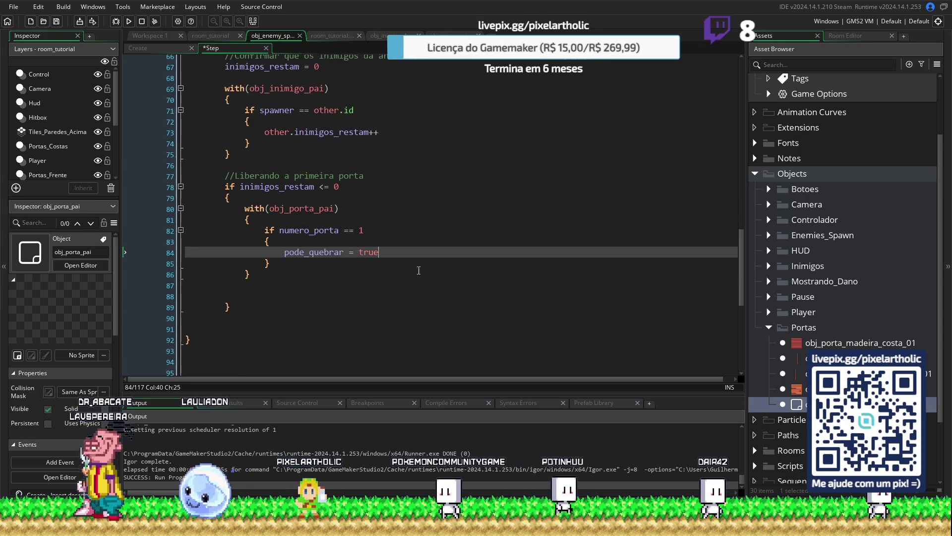
left_click(255, 278)
key("Down")
key("Down")
key("Delete")
key("End")
key("Delete")
key("Delete")
left_click(257, 278)
left_click(445, 284)
key("BackSpace")
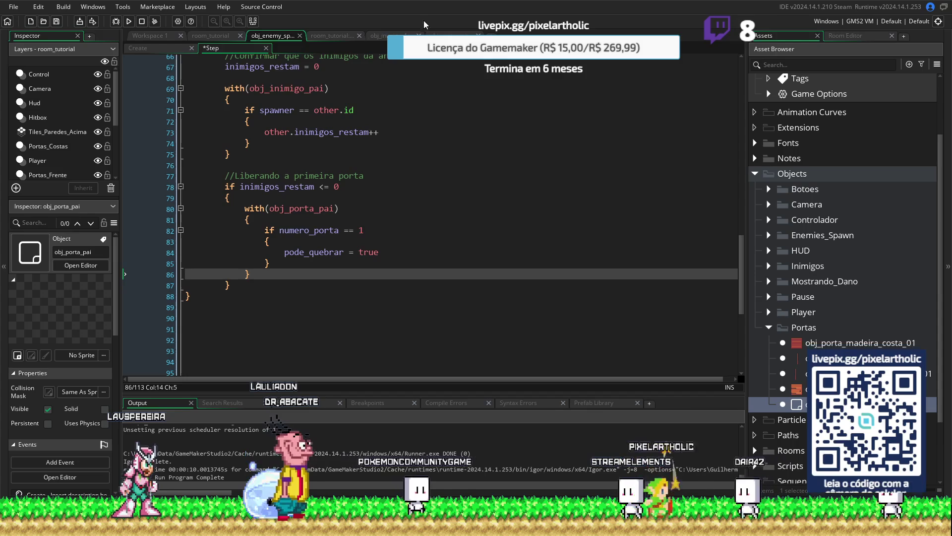
Step: Check the door parent object's Create event code, then return to the spawner's Step code
left_click(447, 35)
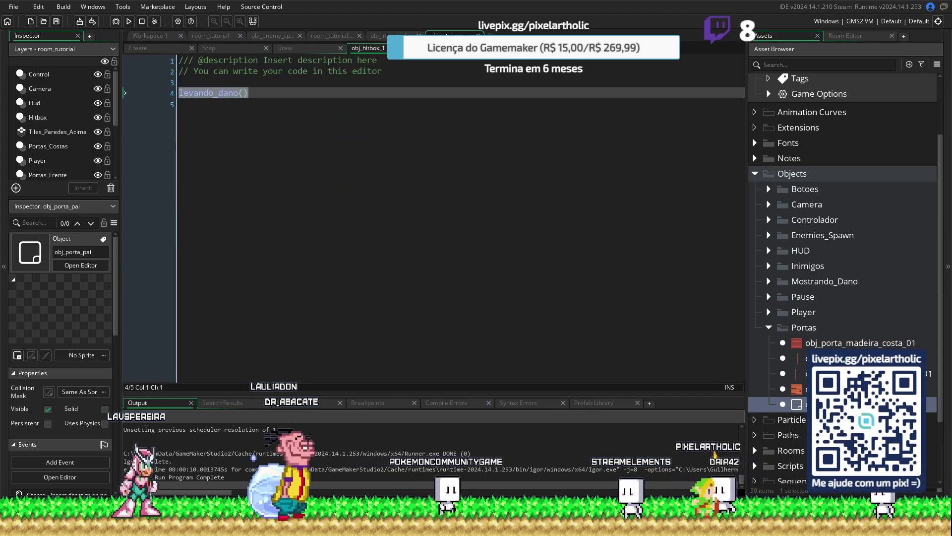
left_click(166, 52)
left_click(336, 34)
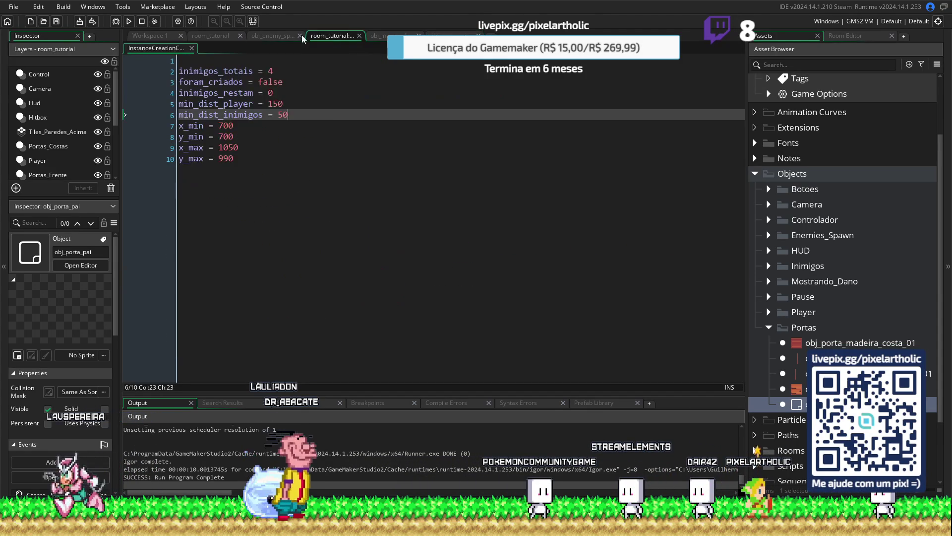
left_click(277, 35)
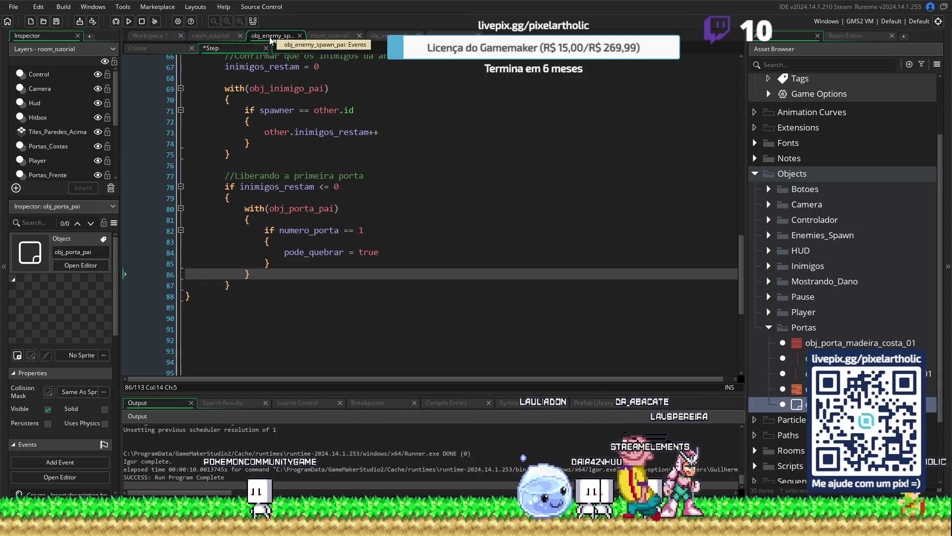
Step: Add numero_porta = 1 after y_max = 990 in room_tutorial's instance creation code
left_click(322, 36)
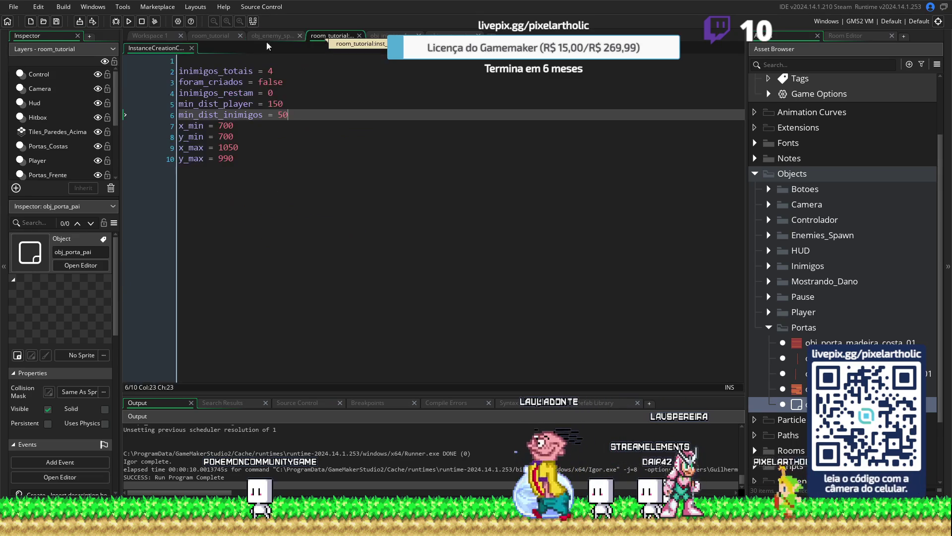
left_click(244, 164)
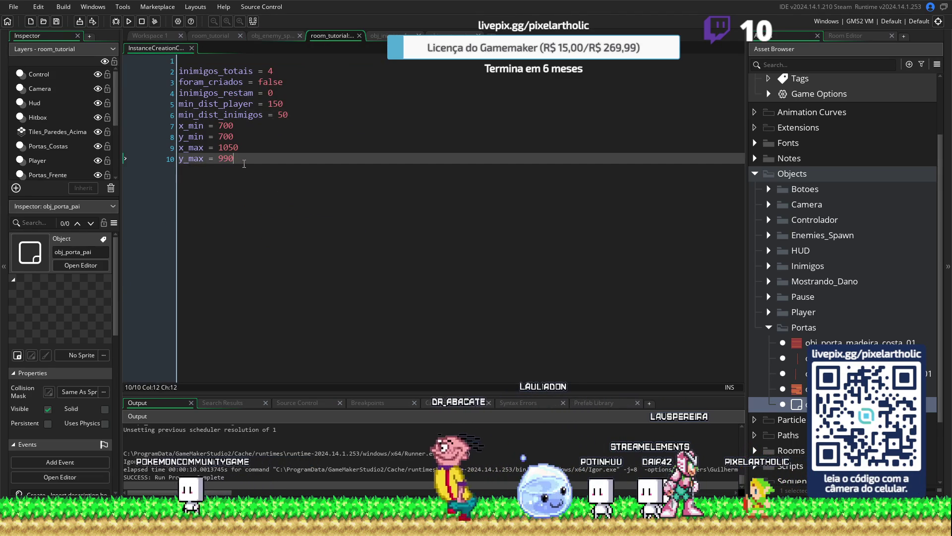
key("Return")
key("Return")
type("numero_porta = 1")
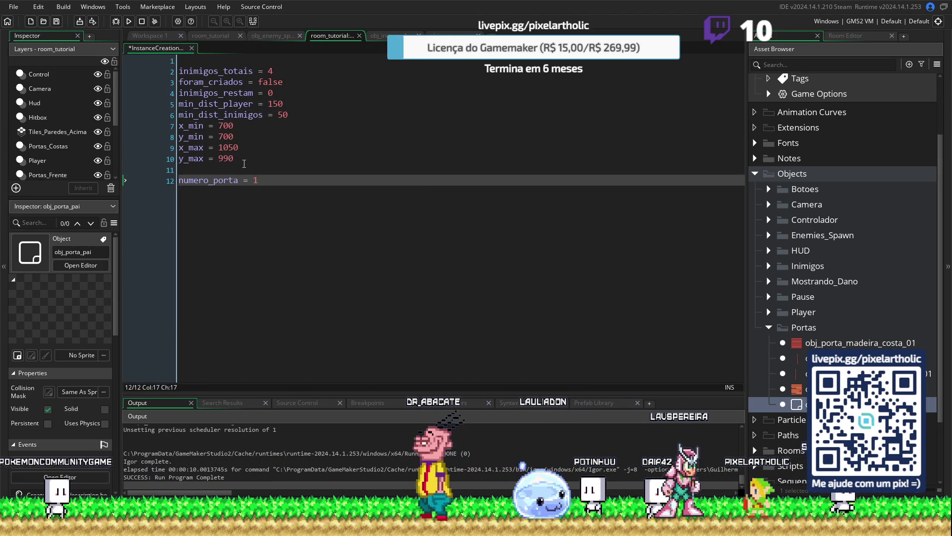
left_click(269, 41)
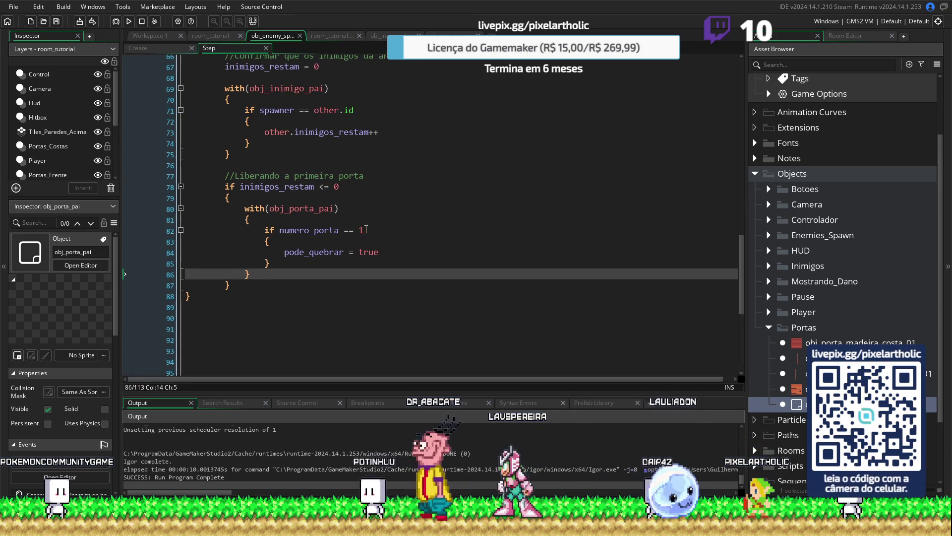
key("F5")
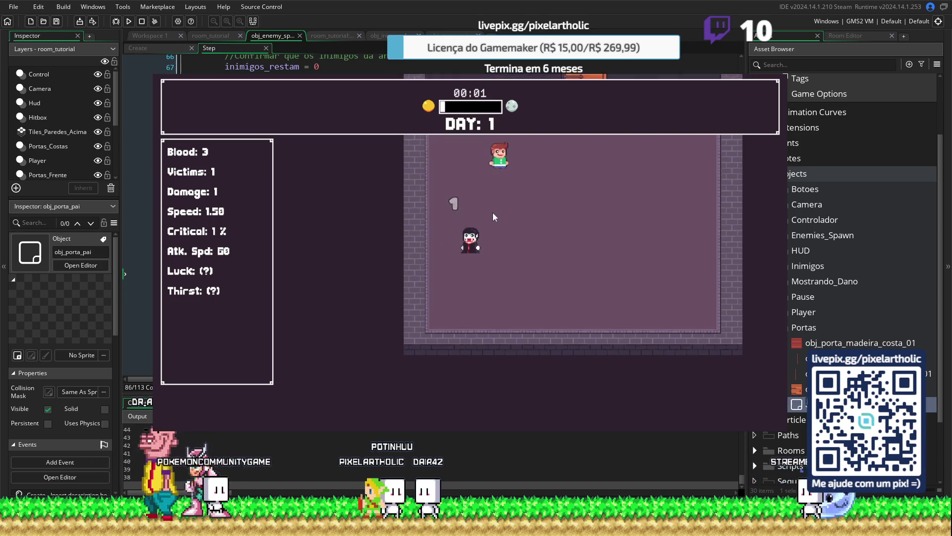
left_click(568, 166)
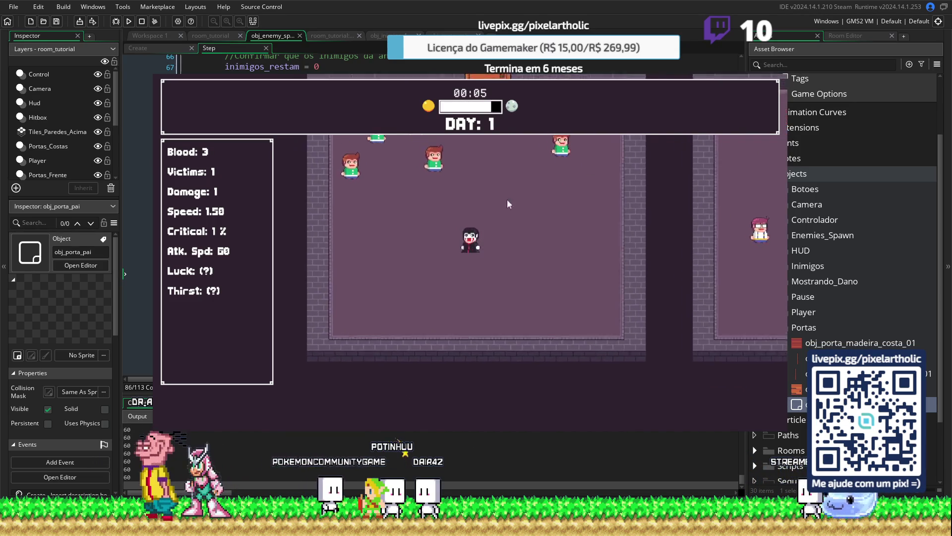
key("w")
key("a")
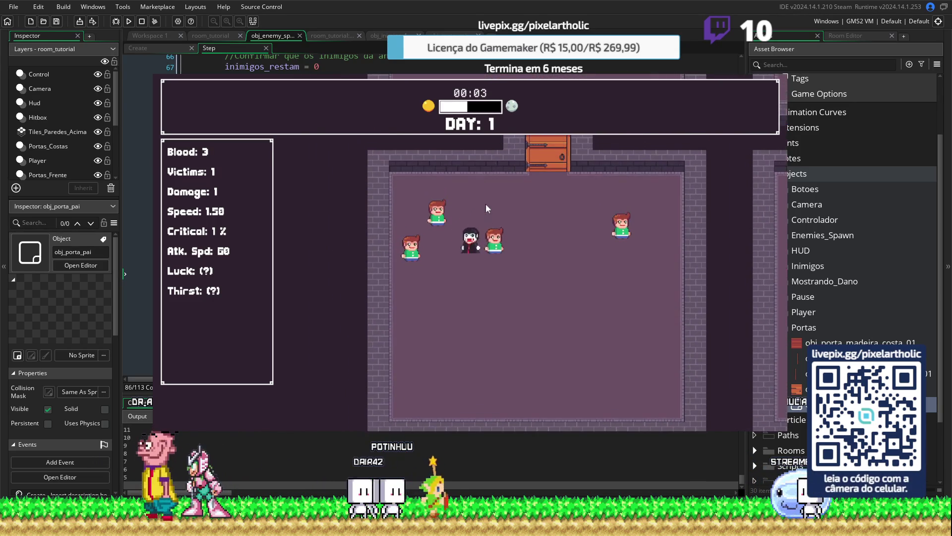
key("a")
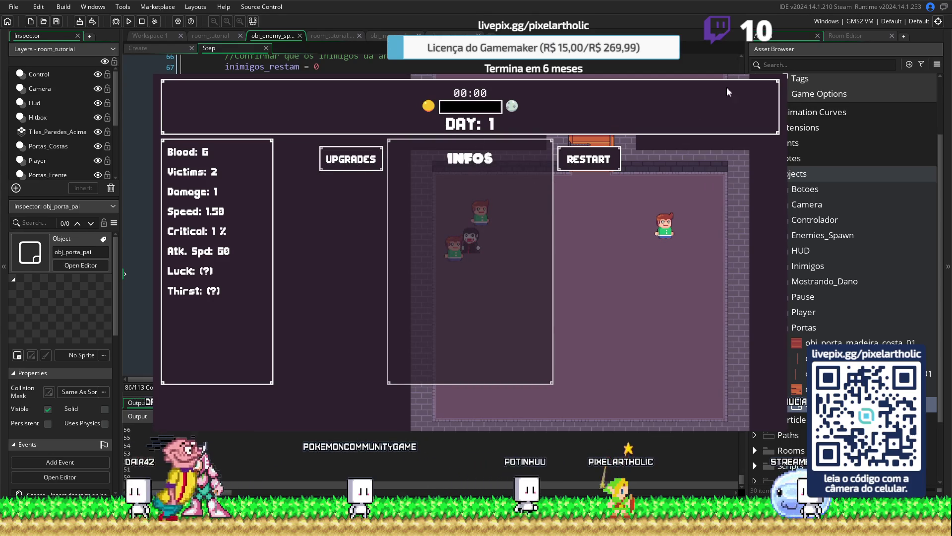
key("Escape")
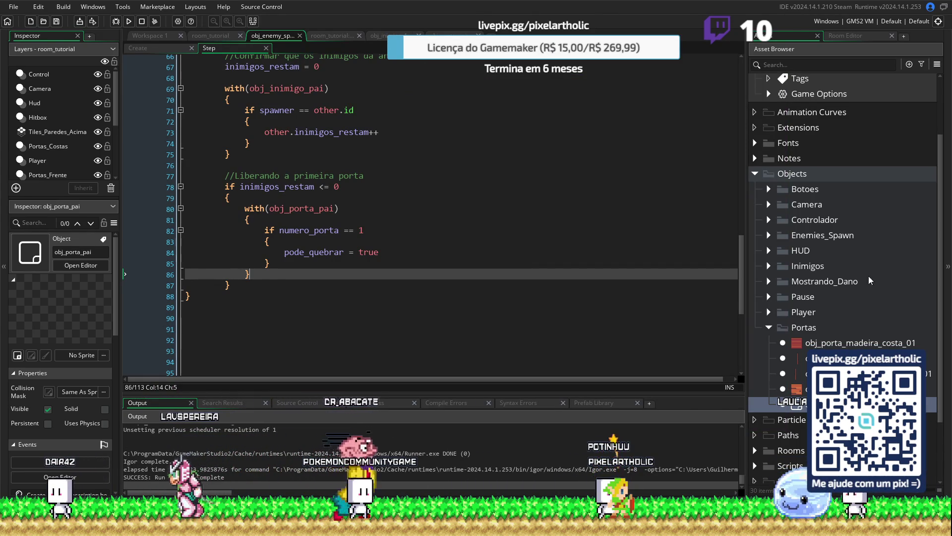
Step: Open obj_control from the Controlador folder and show its Create event code in an enlarged editor
left_click(769, 328)
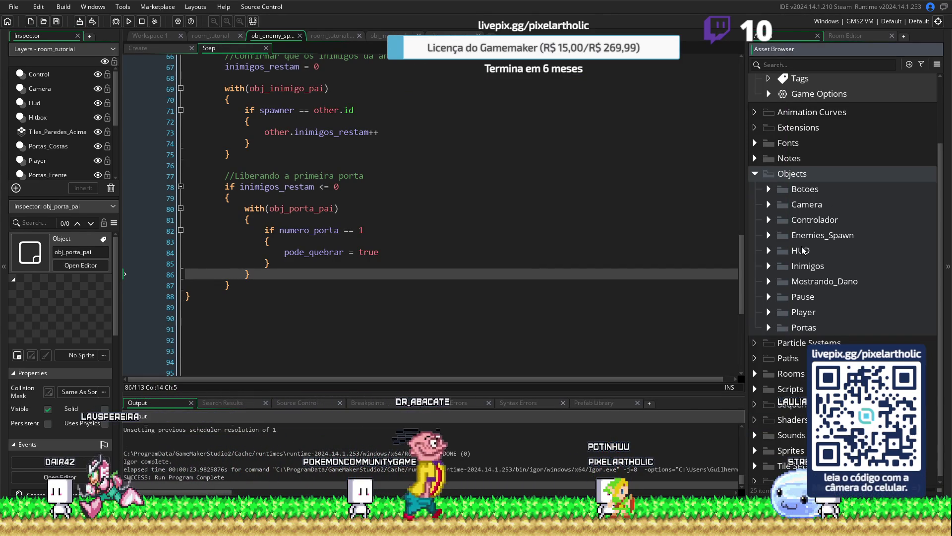
left_click(769, 219)
double_click(799, 238)
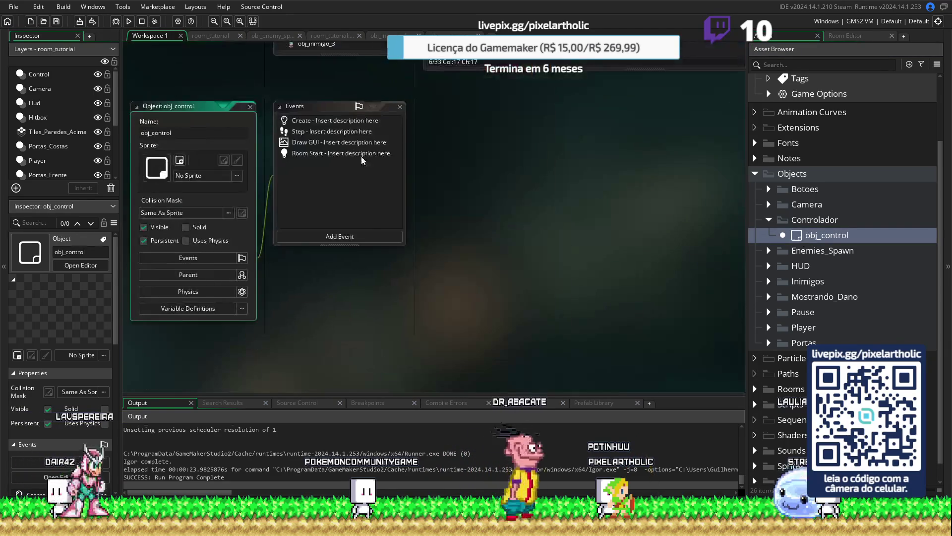
left_click(318, 121)
left_click(316, 132)
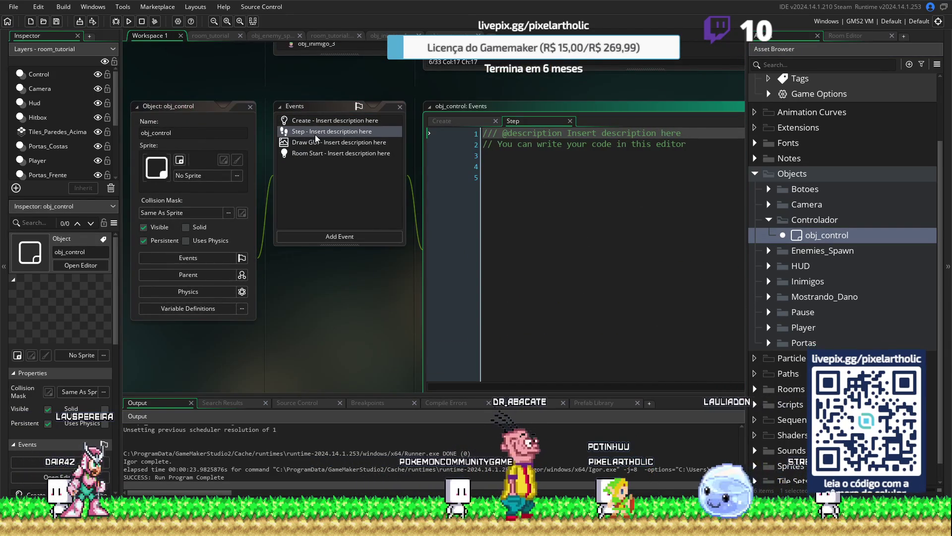
left_click(313, 142)
left_click(307, 153)
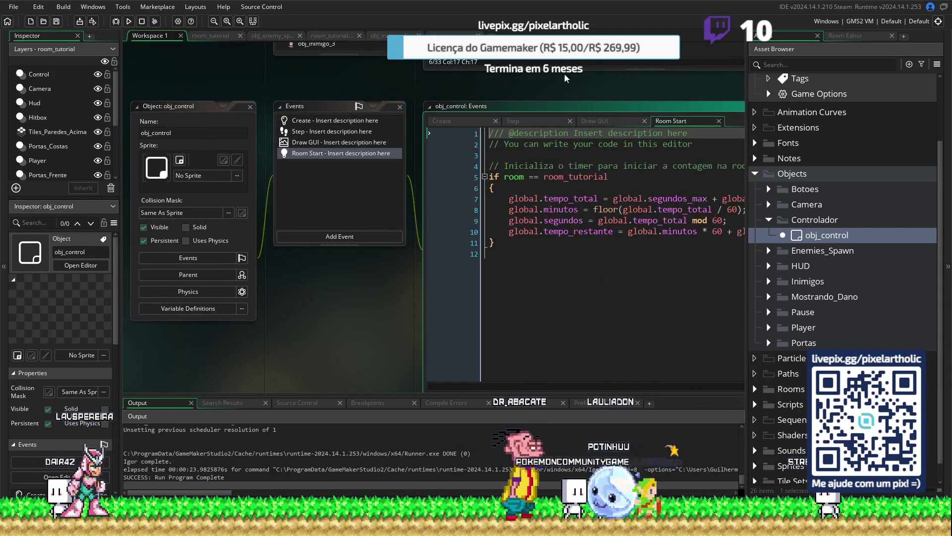
double_click(570, 106)
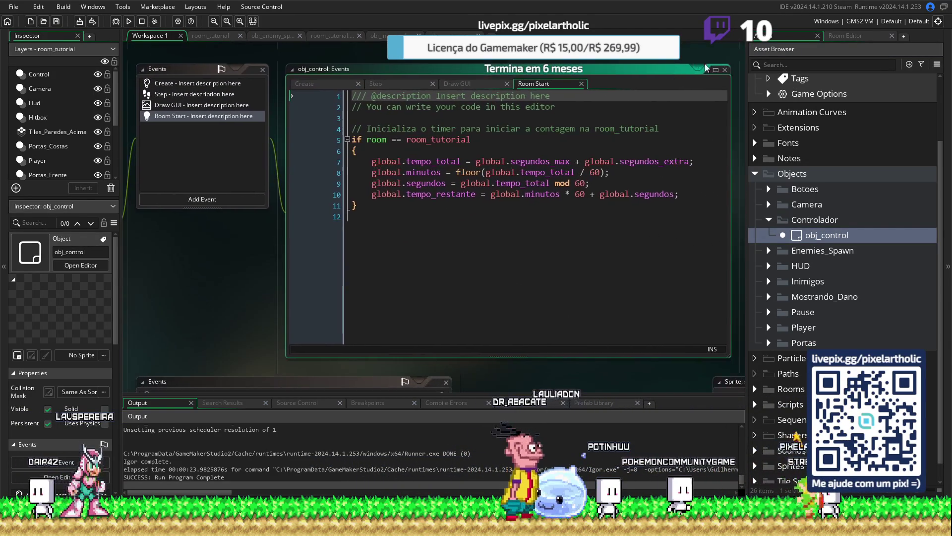
left_click(148, 50)
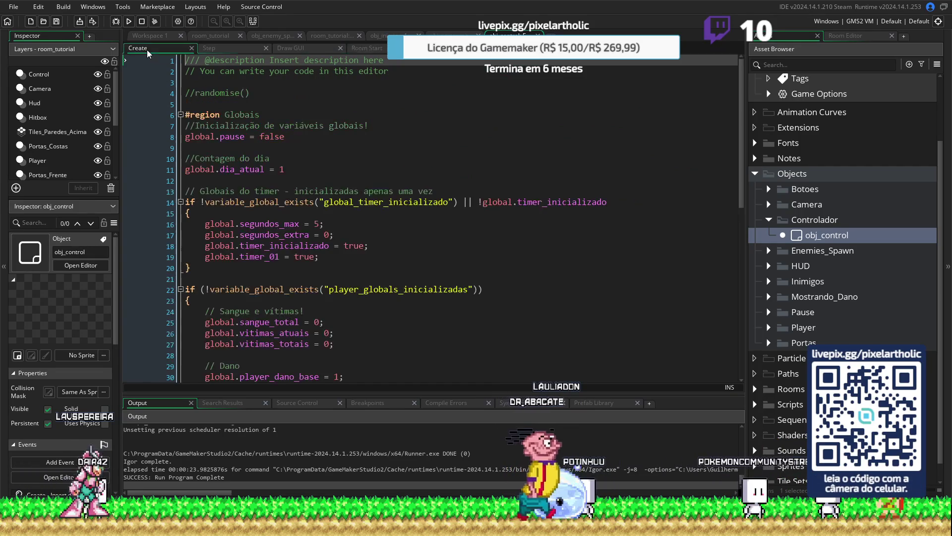
Step: Edit segundos_max on line 16, set the base speed to 3, then save and playtest with F5
left_click(319, 224)
type("0")
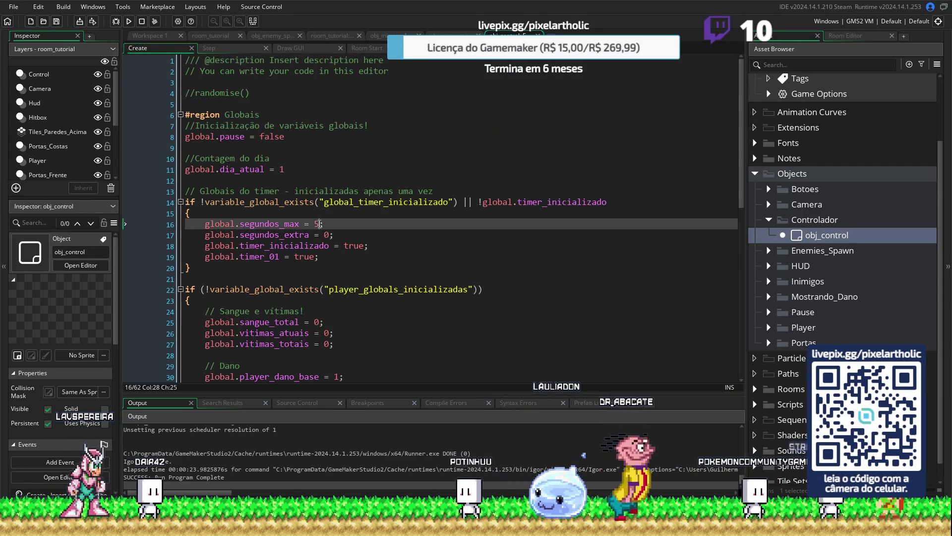
scroll(356, 293, "down", 2)
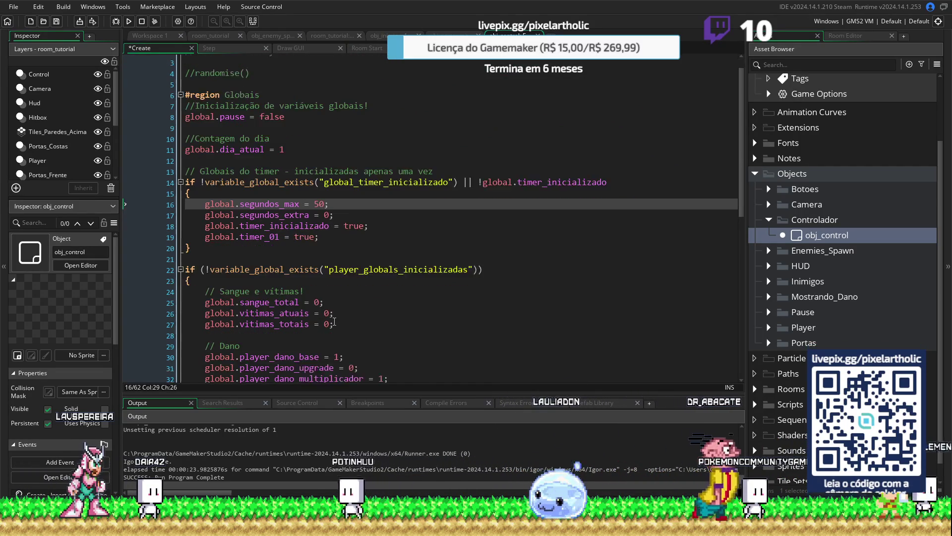
left_click(339, 316)
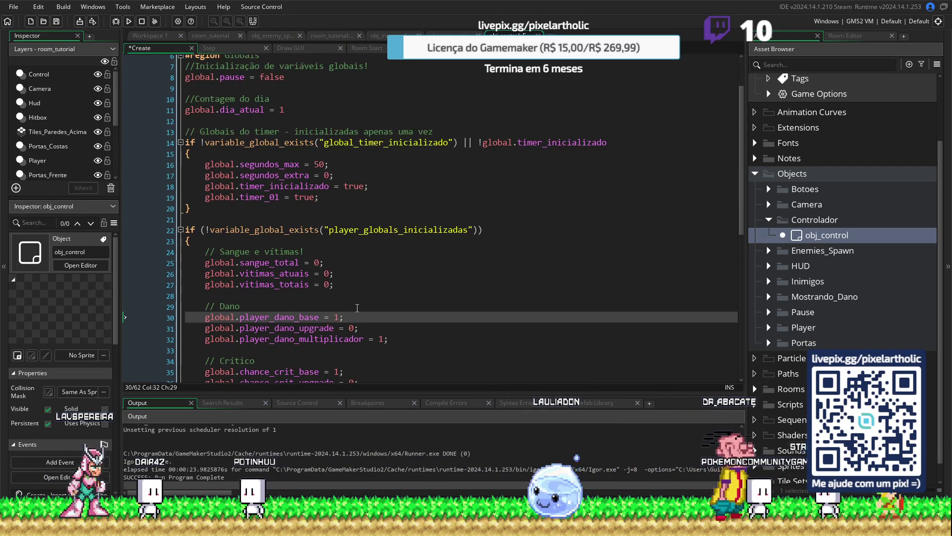
type("0")
scroll(355, 310, "down", 4)
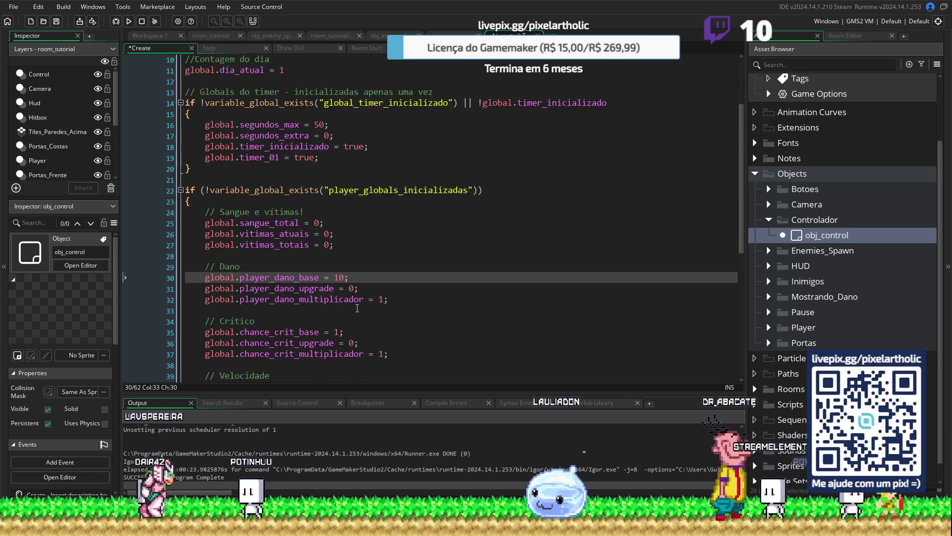
double_click(332, 329)
type("3")
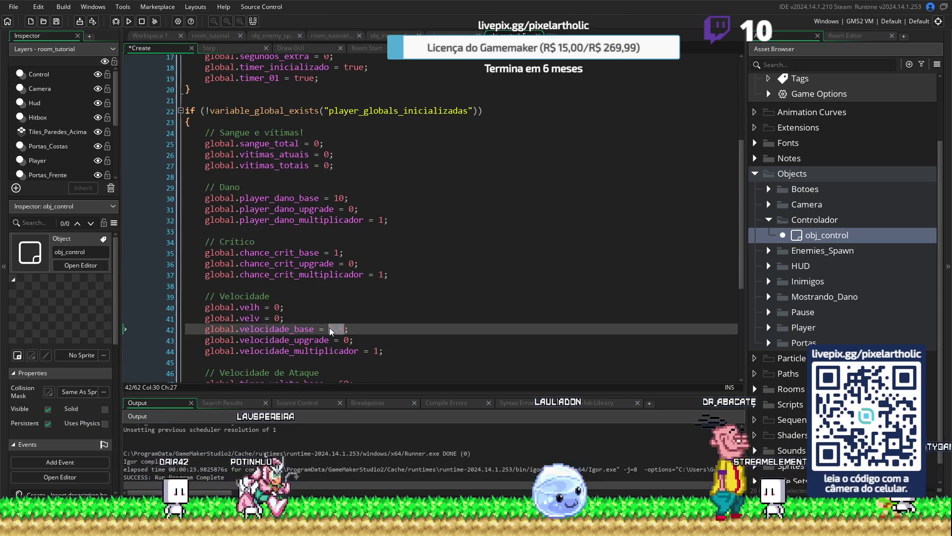
key("F5")
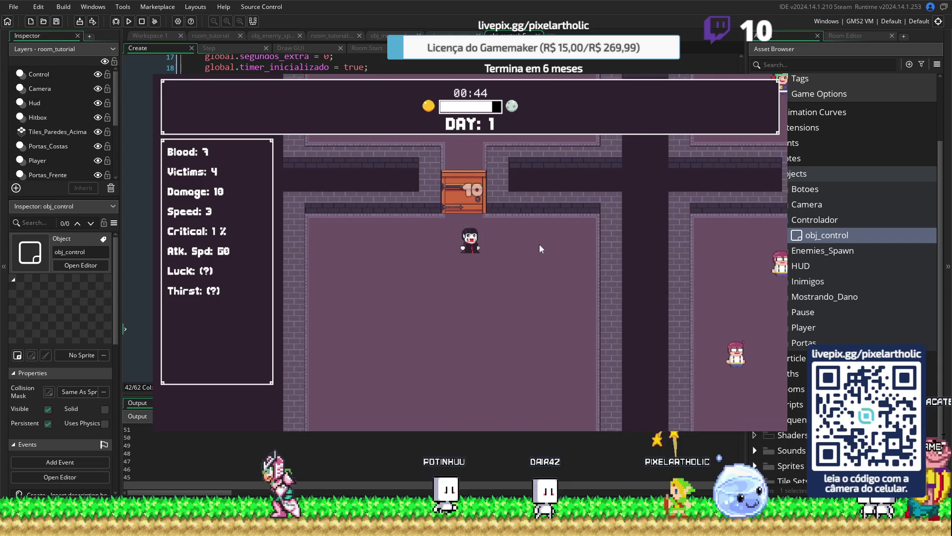
key("s")
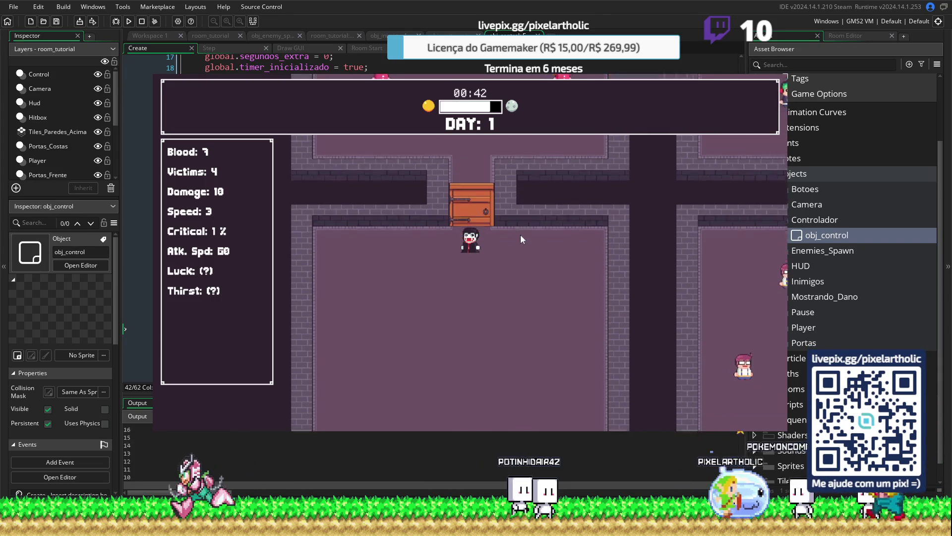
key("w")
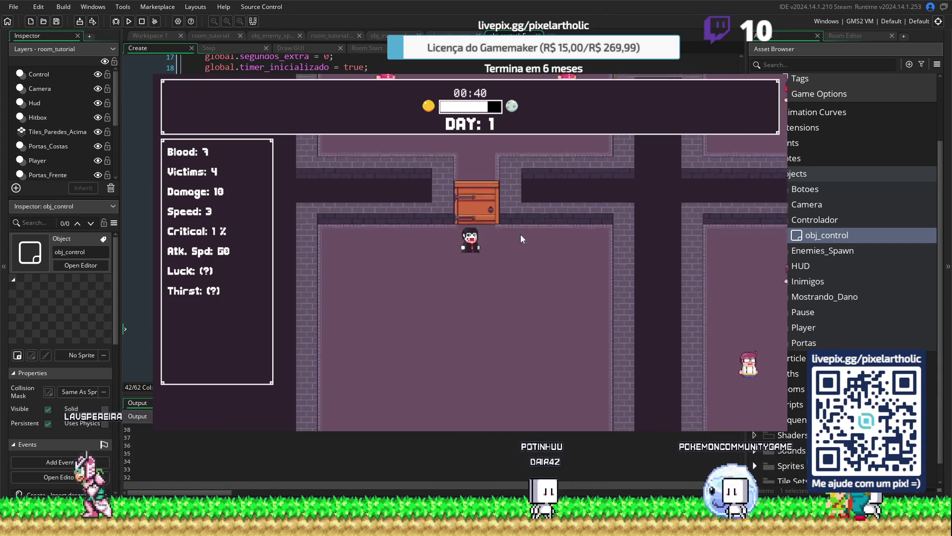
key("d")
key("a")
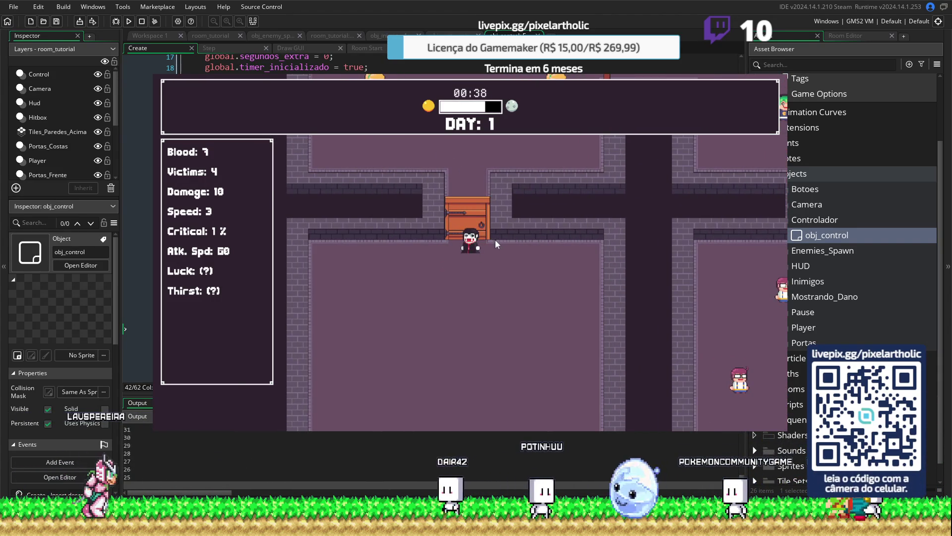
key("w")
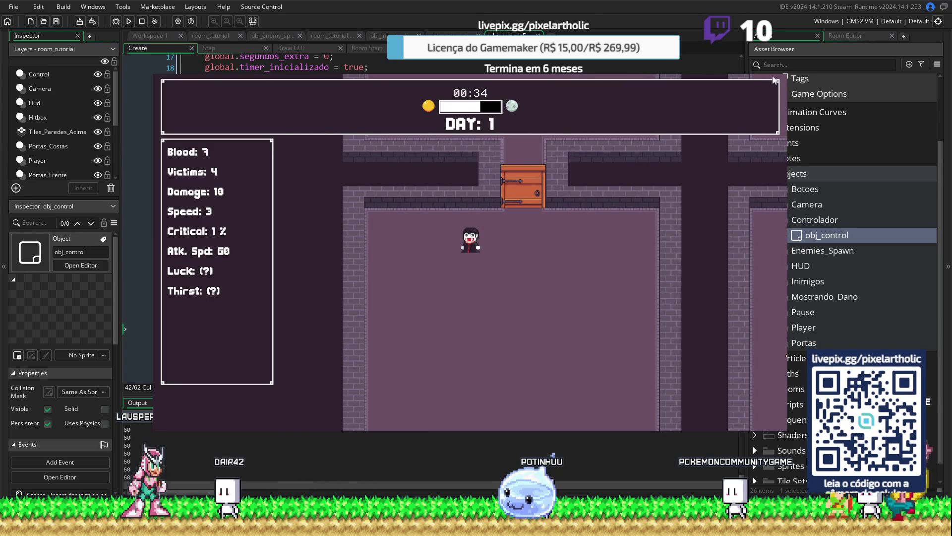
key("Escape")
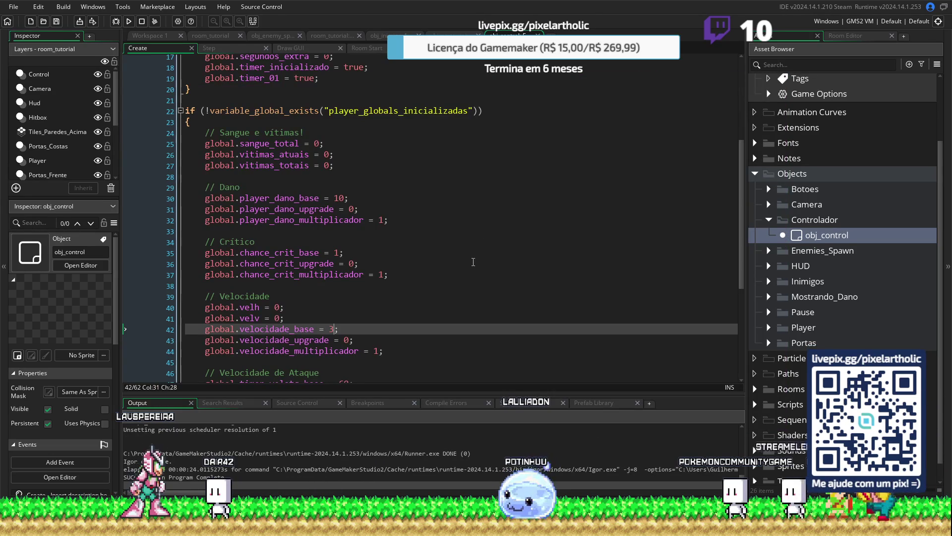
Step: Switch back to the spawner's Step code and expand the Portas folder in place of Controlador
key("ctrl+shift+Tab")
key("ctrl+shift+Tab")
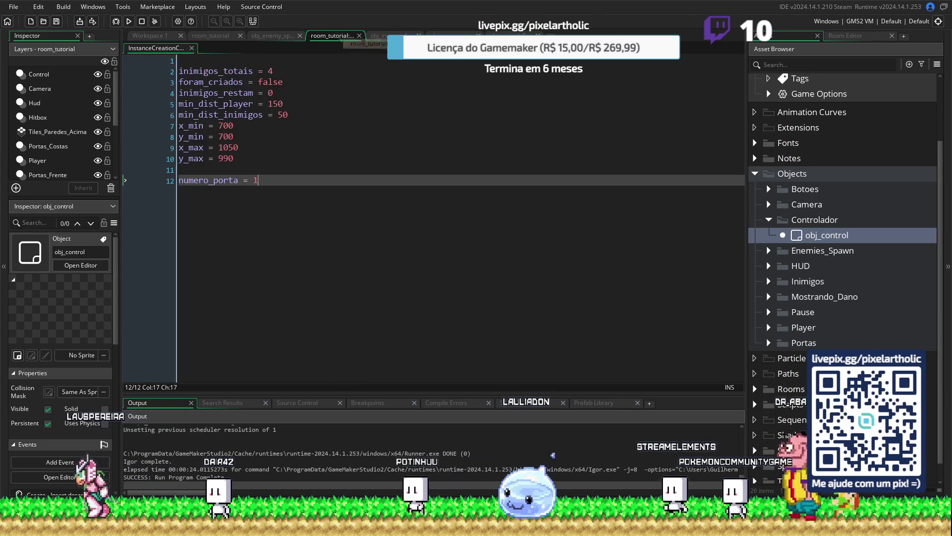
key("ctrl+shift+Tab")
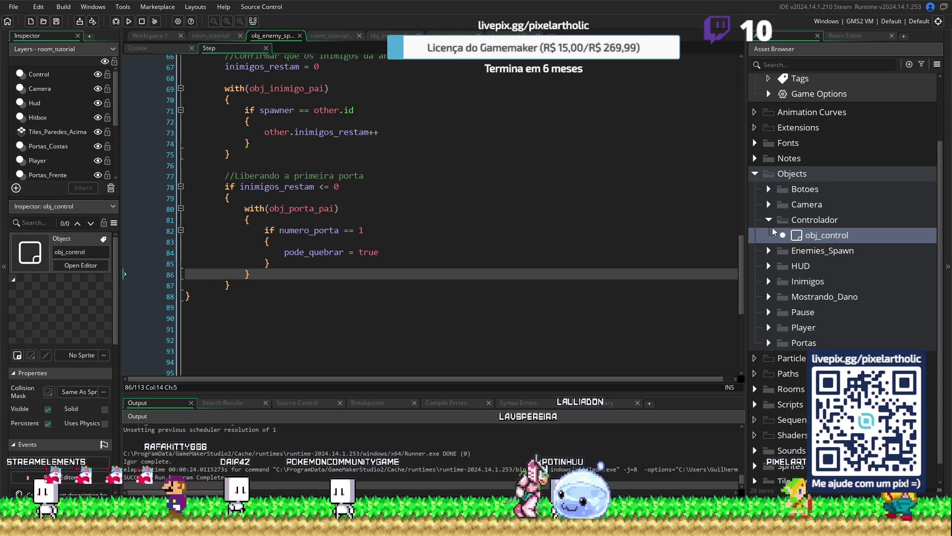
left_click(769, 219)
left_click(770, 328)
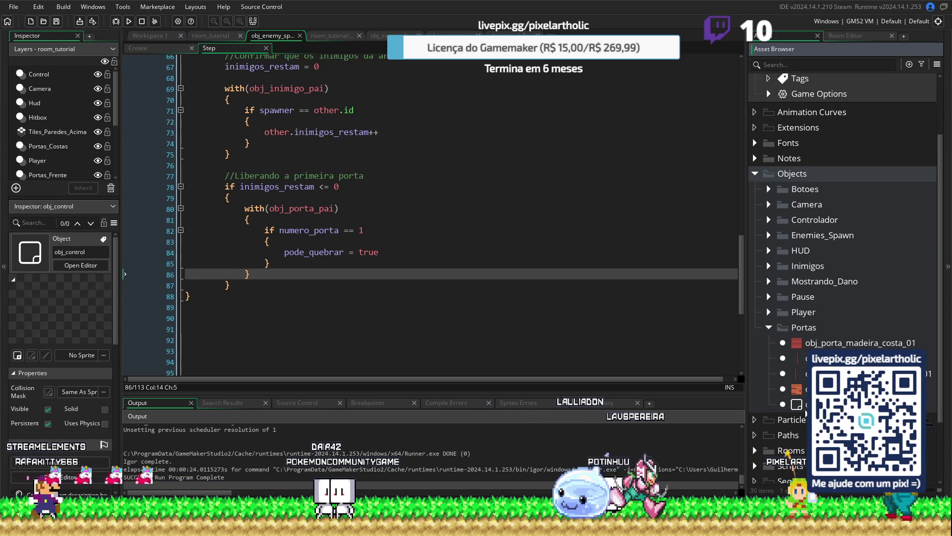
Step: Give obj_porta_madeira_frente_01 an inherited Create event that adds numero_porta = 1
double_click(798, 389)
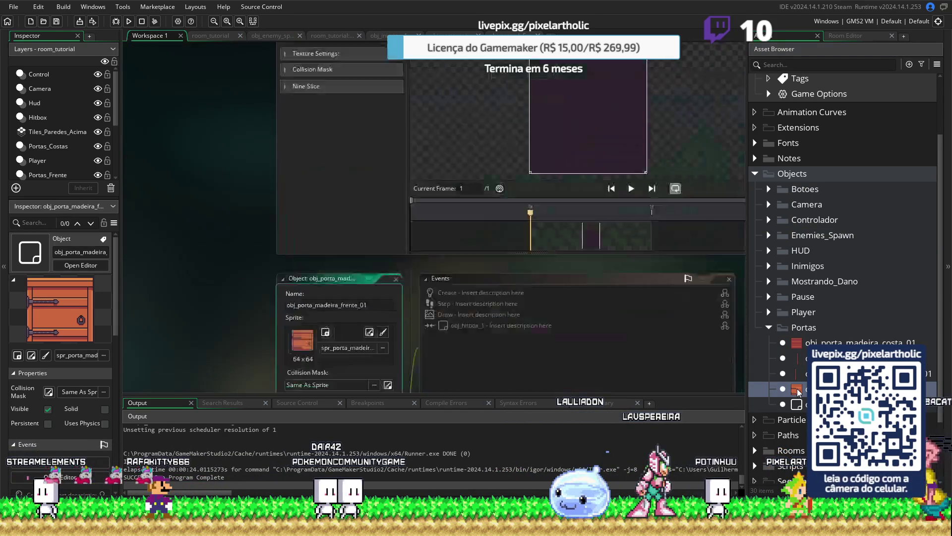
right_click(499, 93)
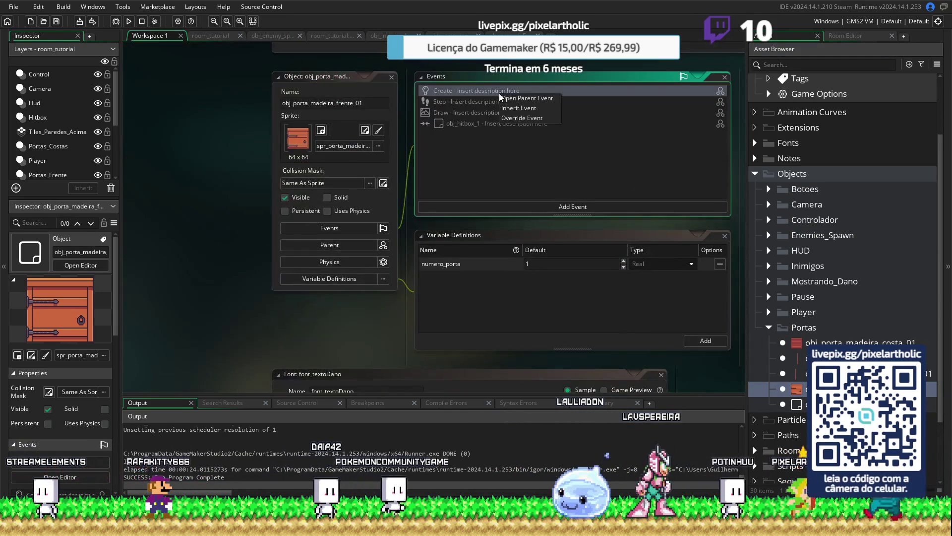
left_click(522, 109)
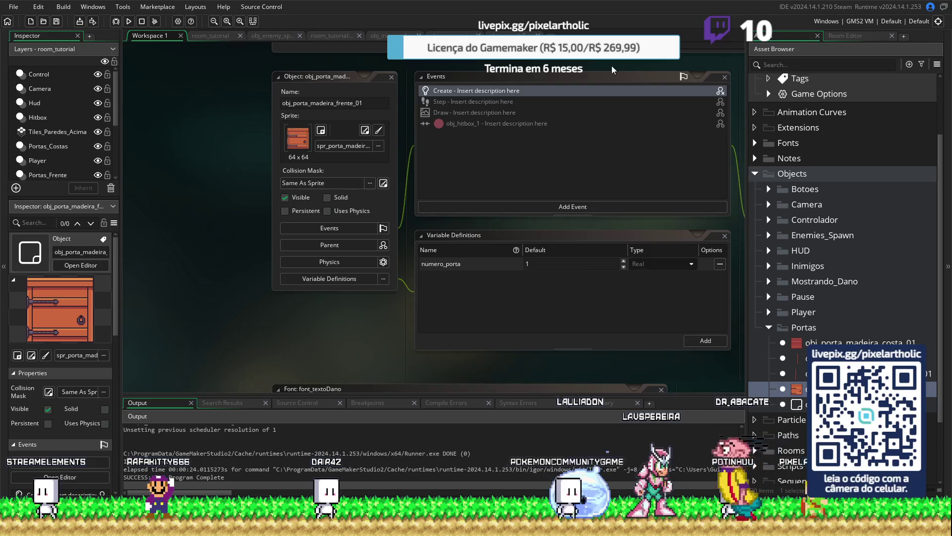
left_click(457, 175)
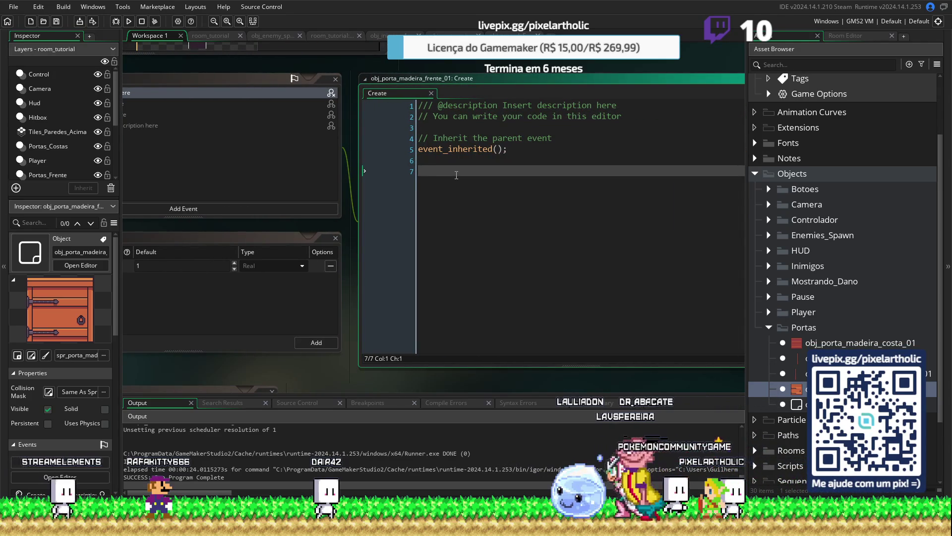
type("numero_porta = 1")
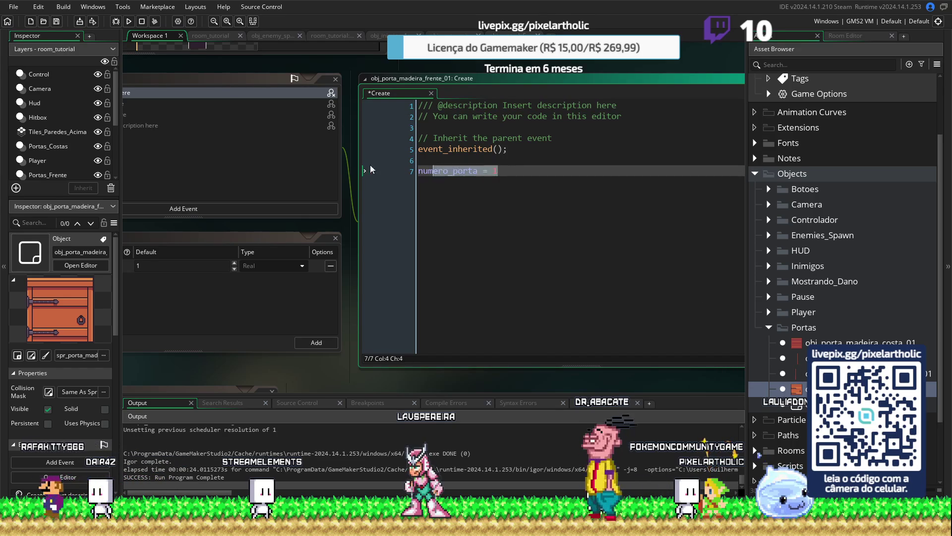
left_click(518, 180)
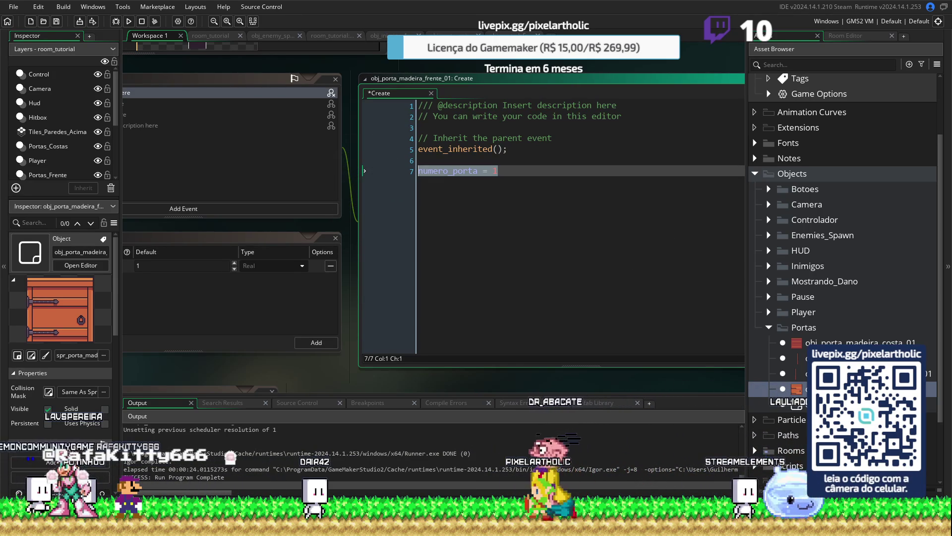
left_click(217, 37)
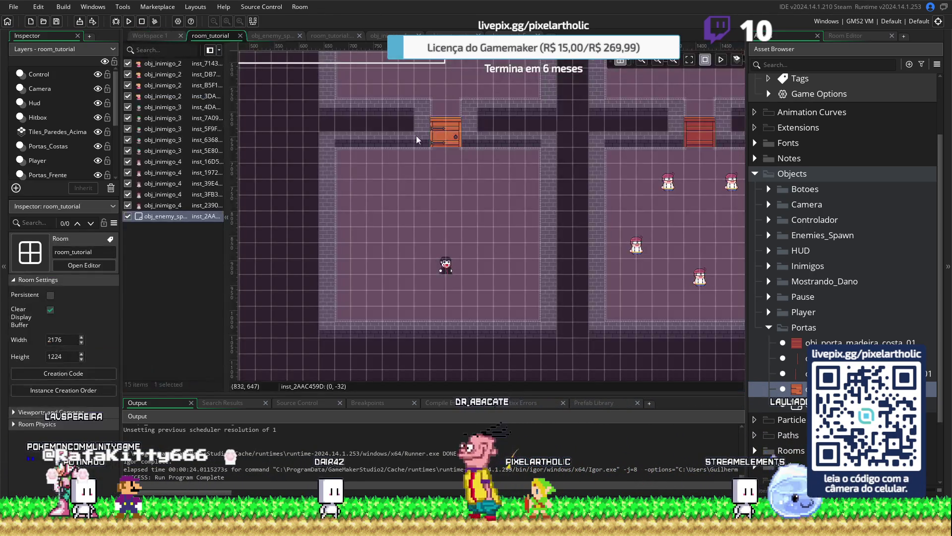
Step: Add numero_porta = 2 above the depth line in the left wooden door's Create code
scroll(416, 136, "up", 3)
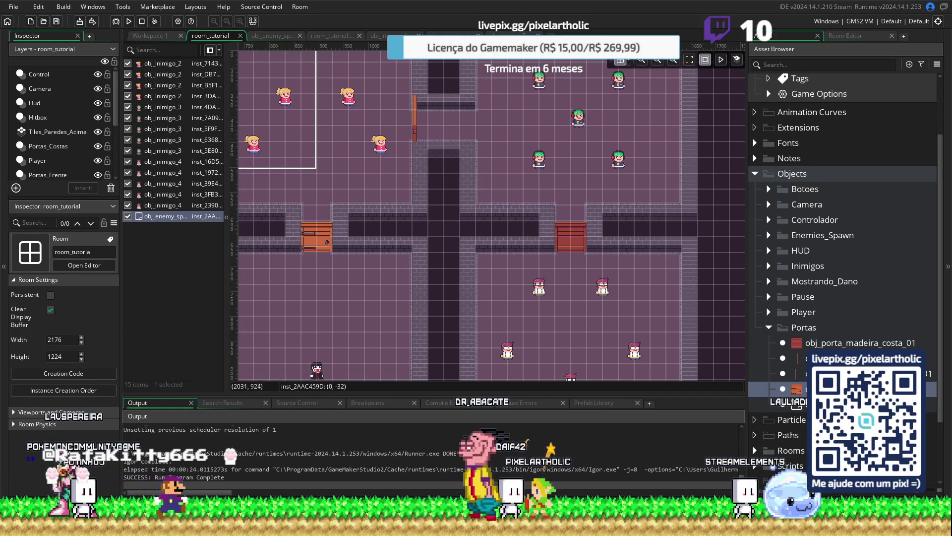
left_click(800, 345)
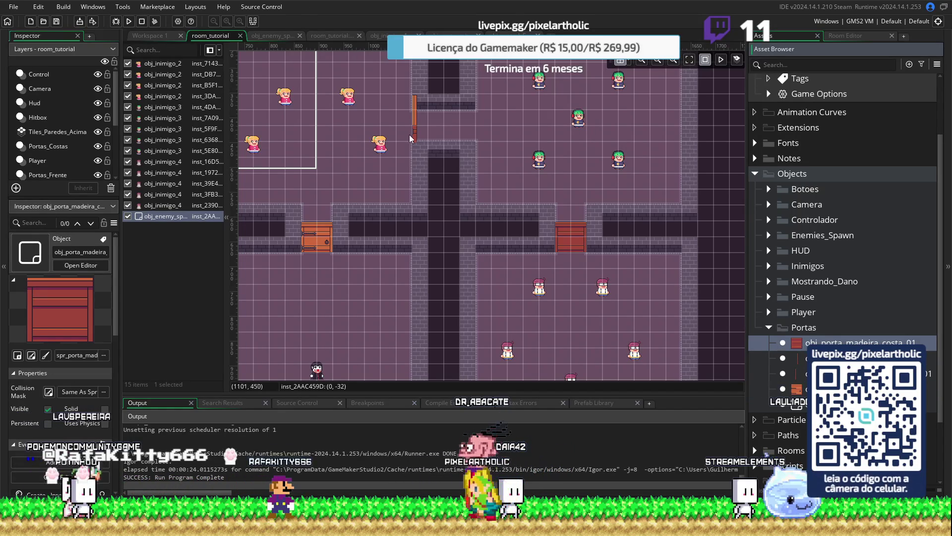
double_click(799, 376)
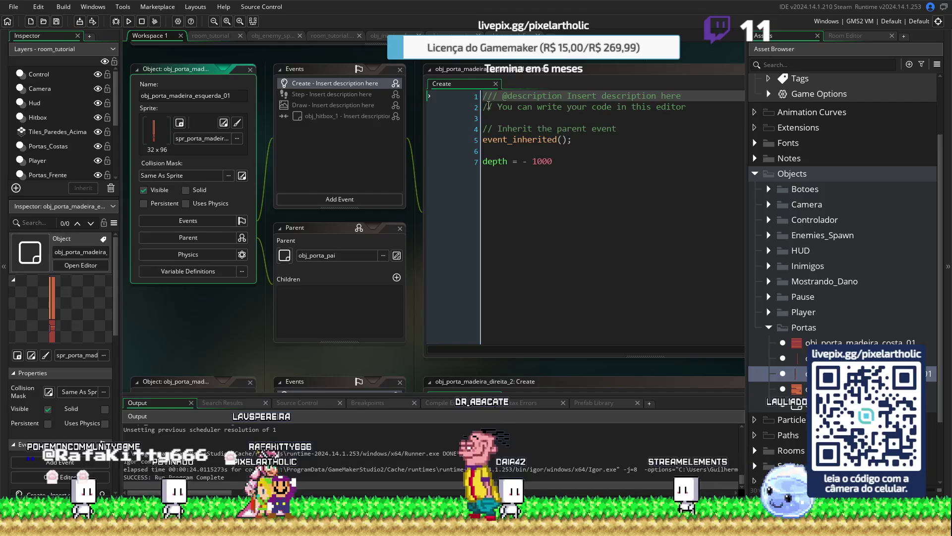
left_click(511, 150)
key("Return")
key("Return")
key("Up")
type("numero_porta = 1")
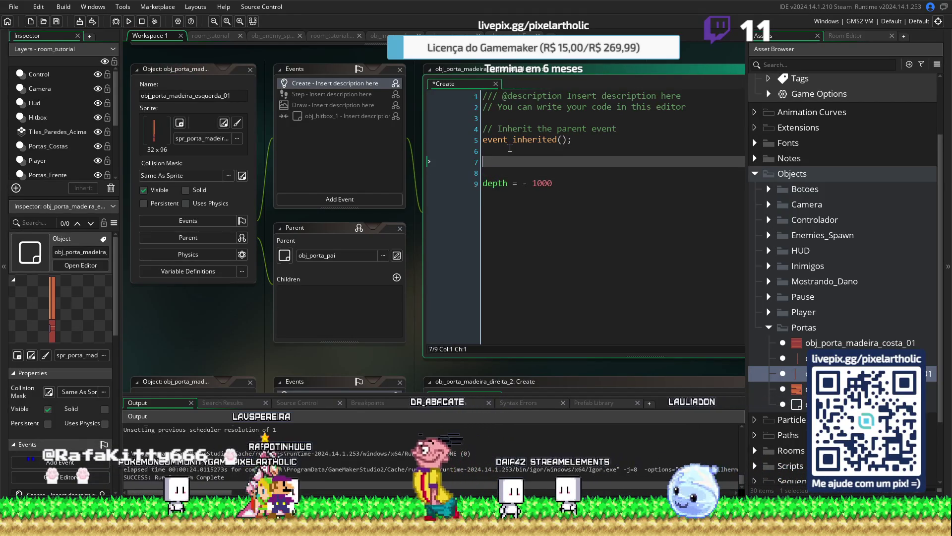
key("BackSpace")
type("2")
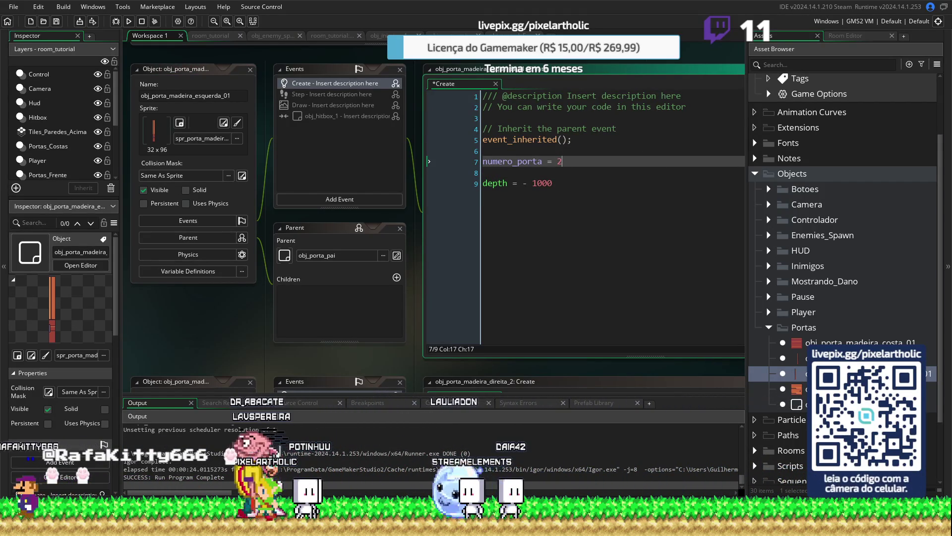
Step: Add numero_porta = 3 after event_inherited in the right wooden door's Create code
double_click(786, 358)
left_click(513, 141)
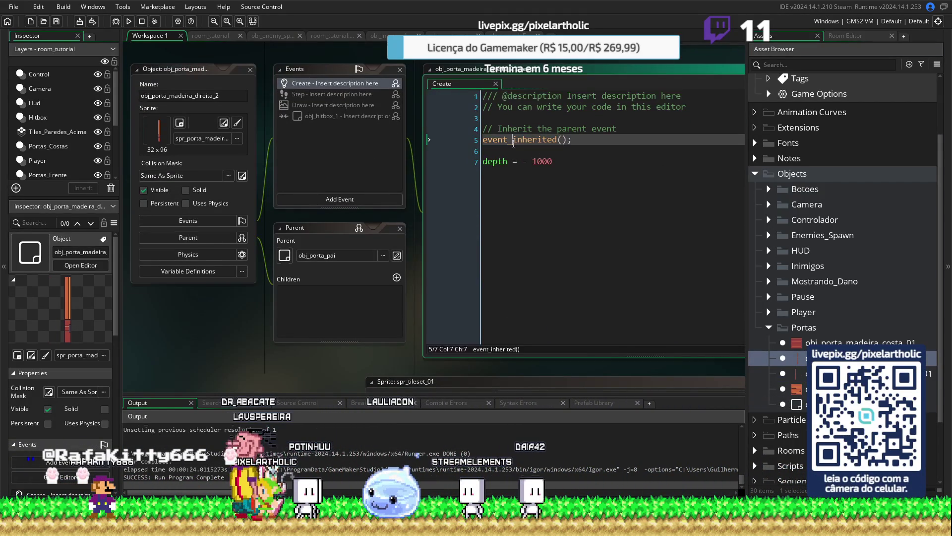
left_click(509, 150)
key("Return")
key("Return")
key("Up")
type("numero_porta = 3")
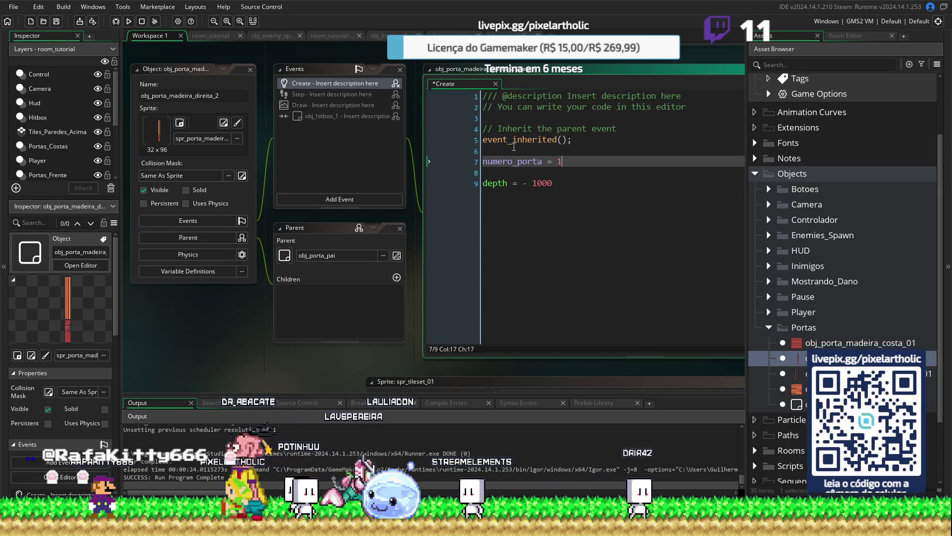
Step: Add numero_porta = 4 above the depth line in the back wooden door's Create code
double_click(786, 342)
left_click(503, 151)
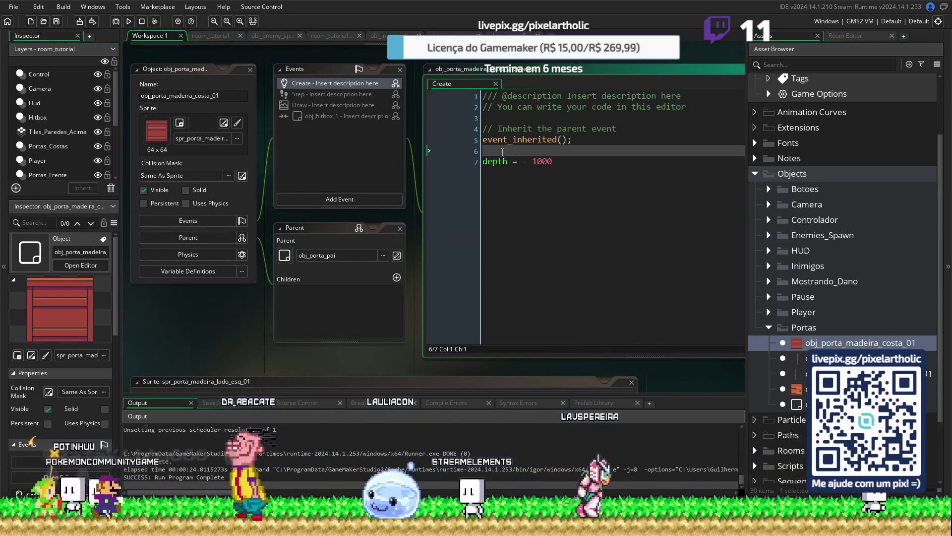
key("Return")
key("Return")
key("Up")
type("numero_porta = 1")
key("BackSpace")
type("4")
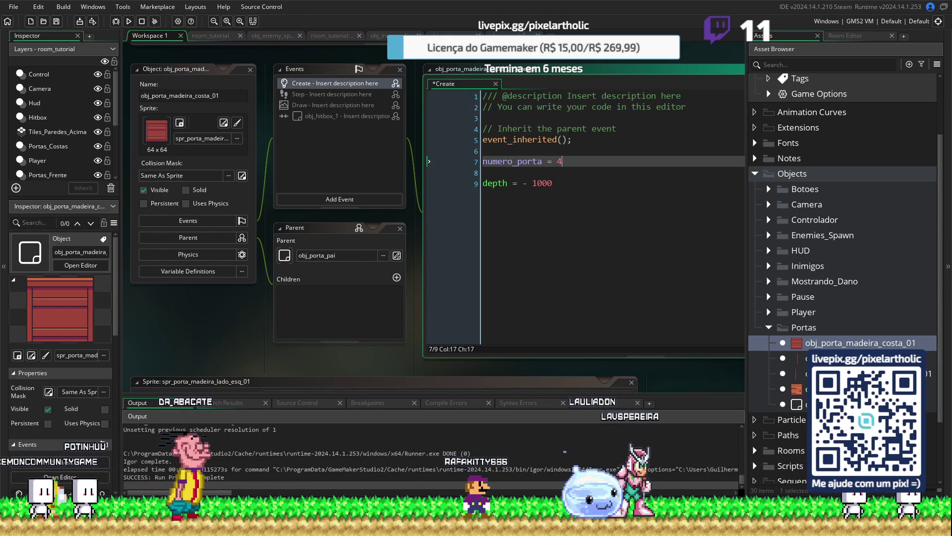
double_click(798, 406)
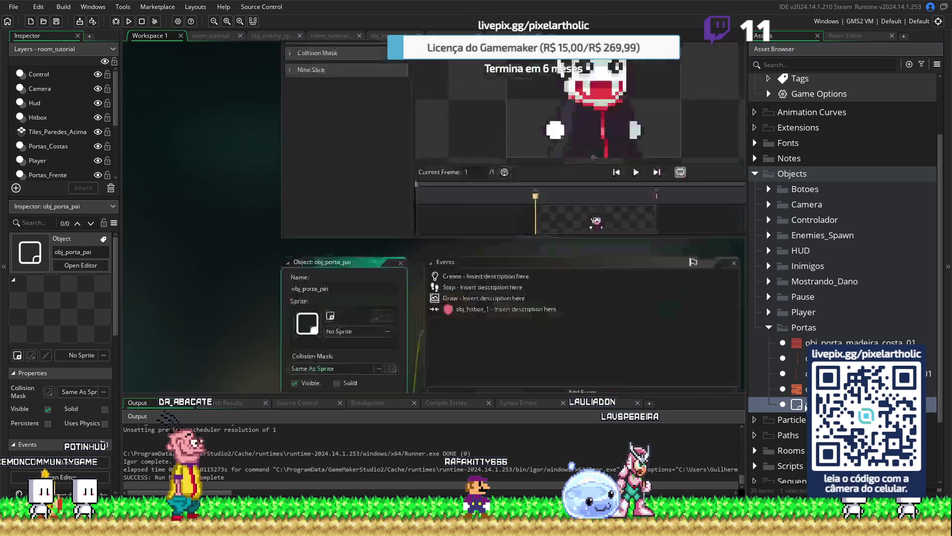
Step: Remove the numero_porta definition from obj_porta_pai, then build and run room_tutorial with F5
scroll(682, 350, "down", 1)
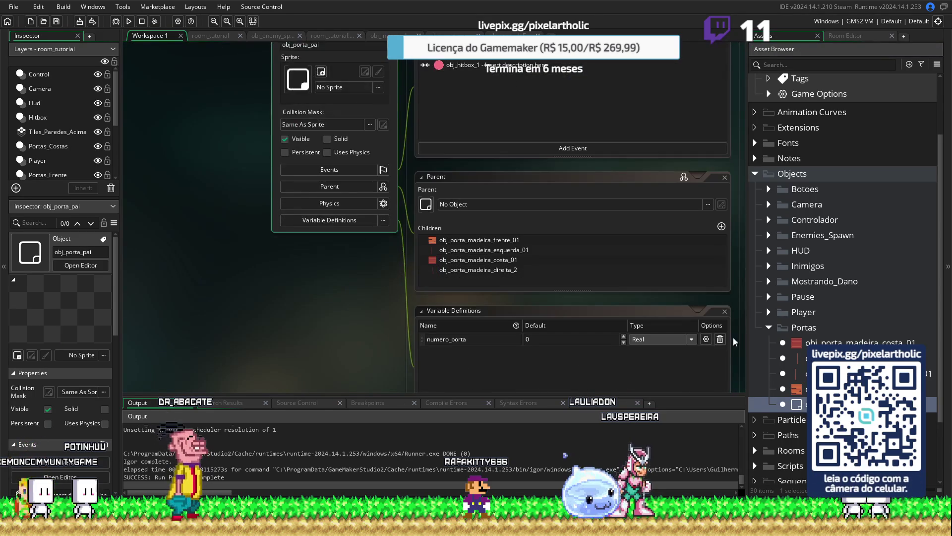
left_click(720, 340)
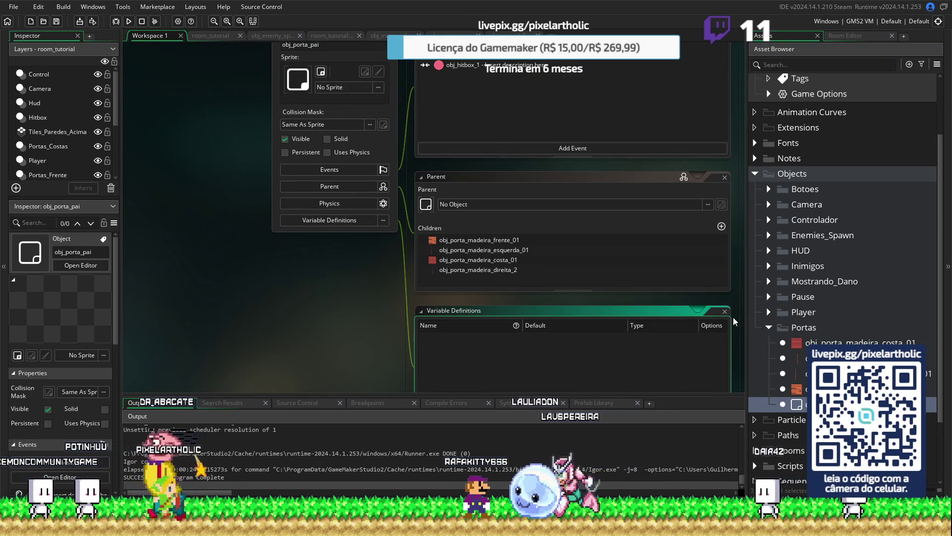
key("ctrl+Tab")
key("F5")
mouse_move(342, 215)
left_mouse_down()
mouse_move(463, 147)
mouse_move(480, 119)
left_mouse_up()
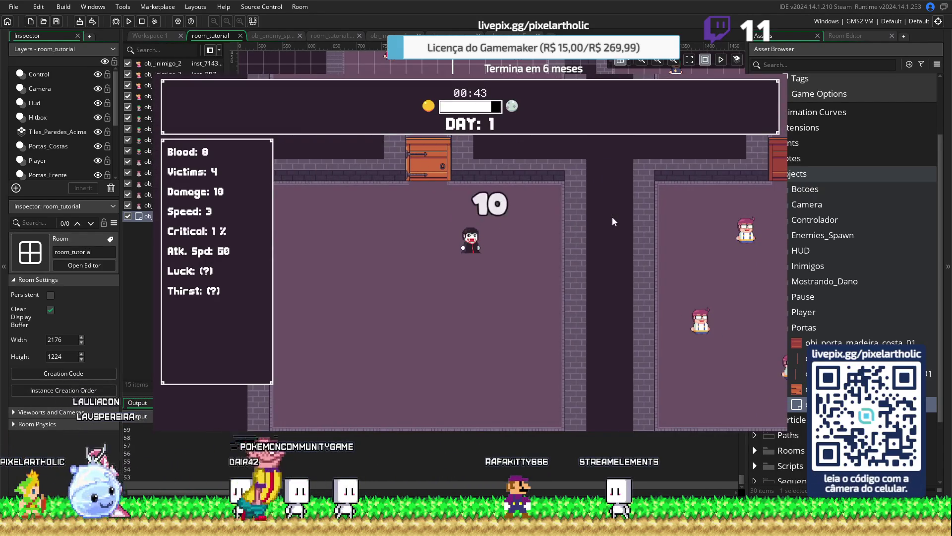
Step: Walk the player up-left to the first door, attack it, then close the game with Escape
key("w")
key("a")
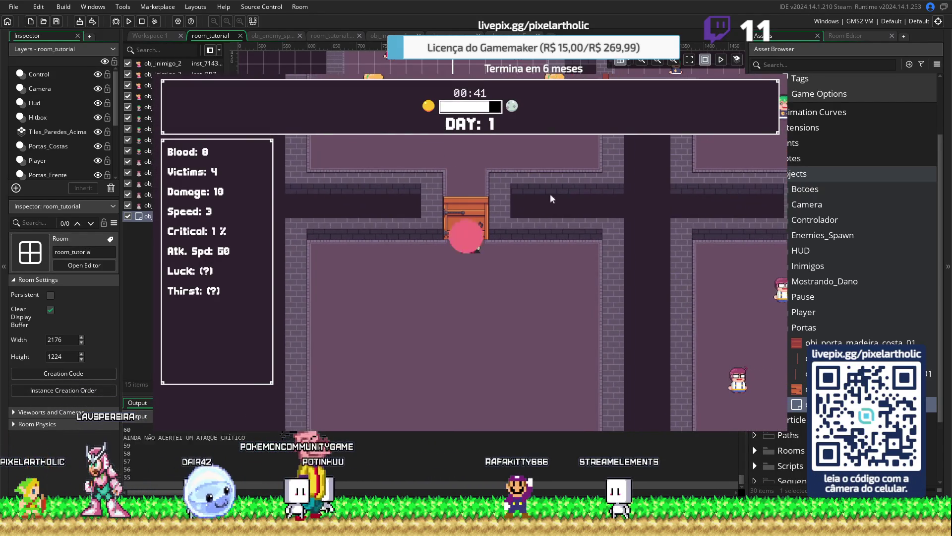
left_click(498, 180)
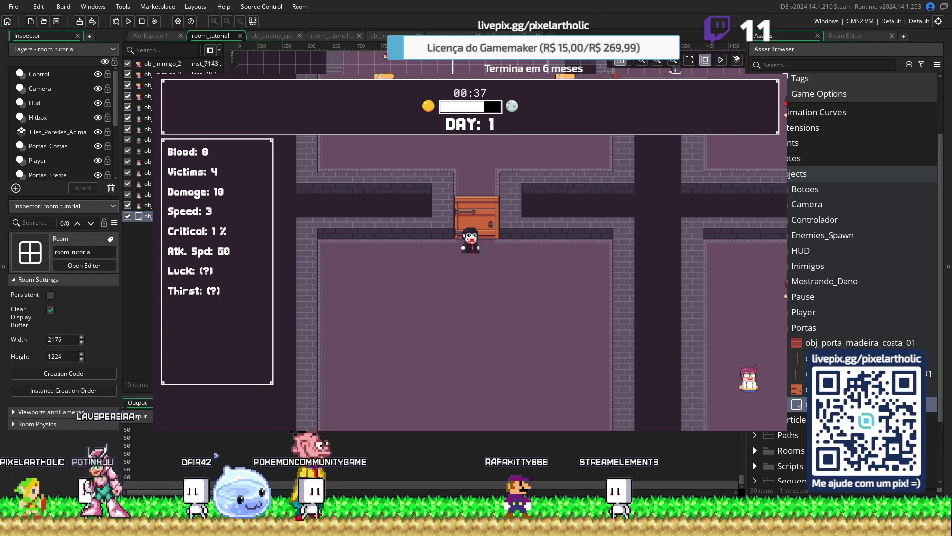
key("Escape")
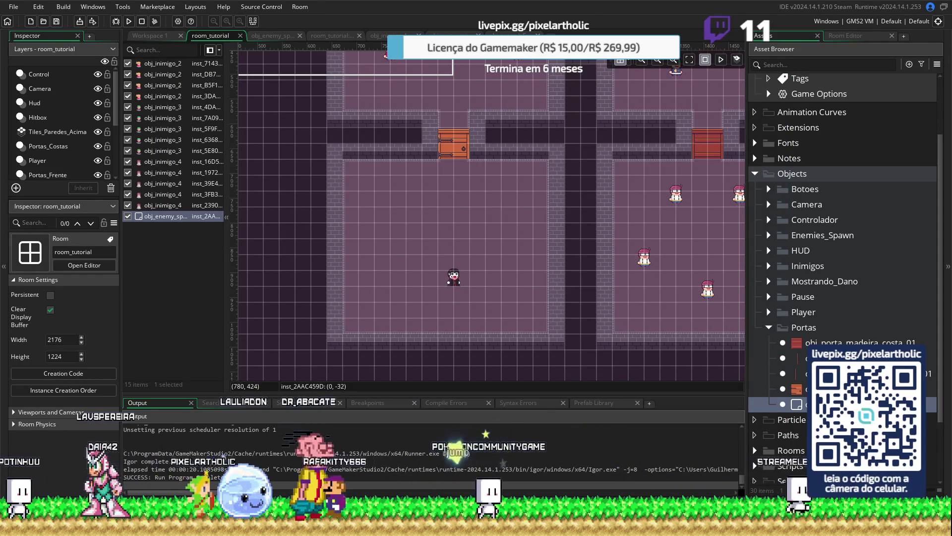
Step: Review room_tutorial's instance creation code, then bring up the spawner's Step code with the door-1 check
key("ctrl+Tab")
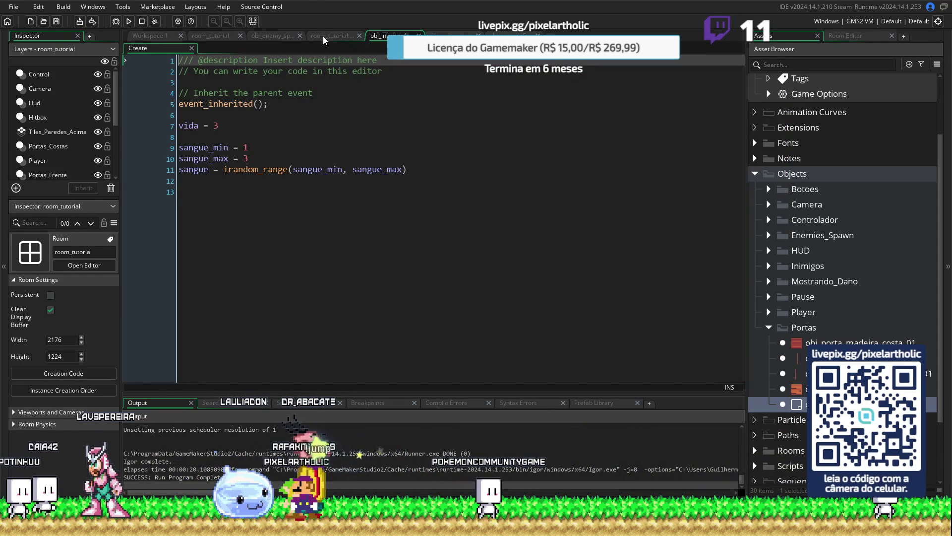
left_click(323, 36)
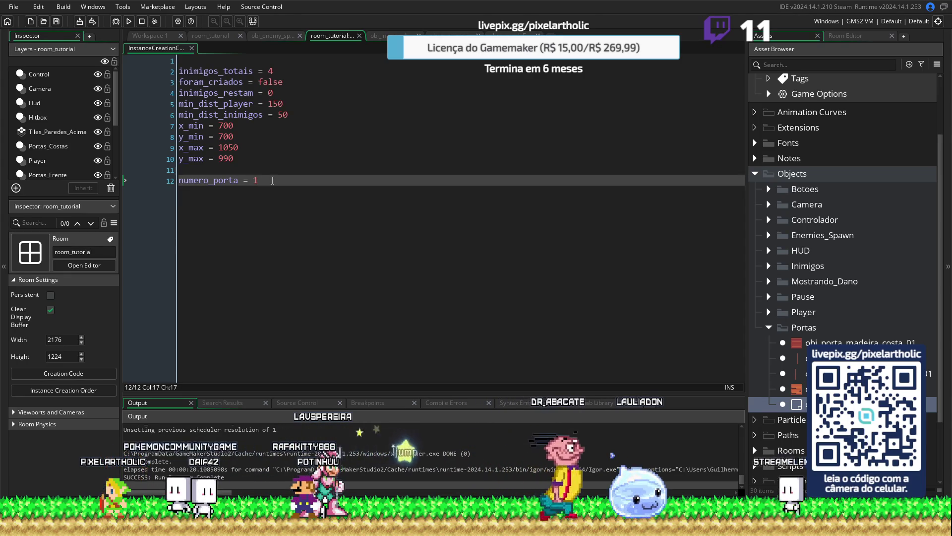
left_click(275, 36)
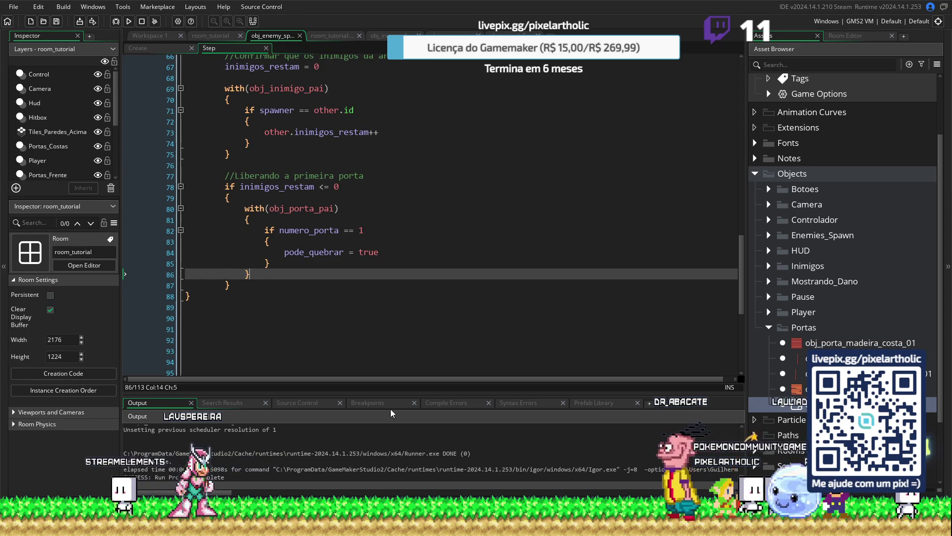
mouse_move(204, 298)
left_mouse_down()
mouse_move(193, 49)
mouse_move(184, 278)
left_mouse_up()
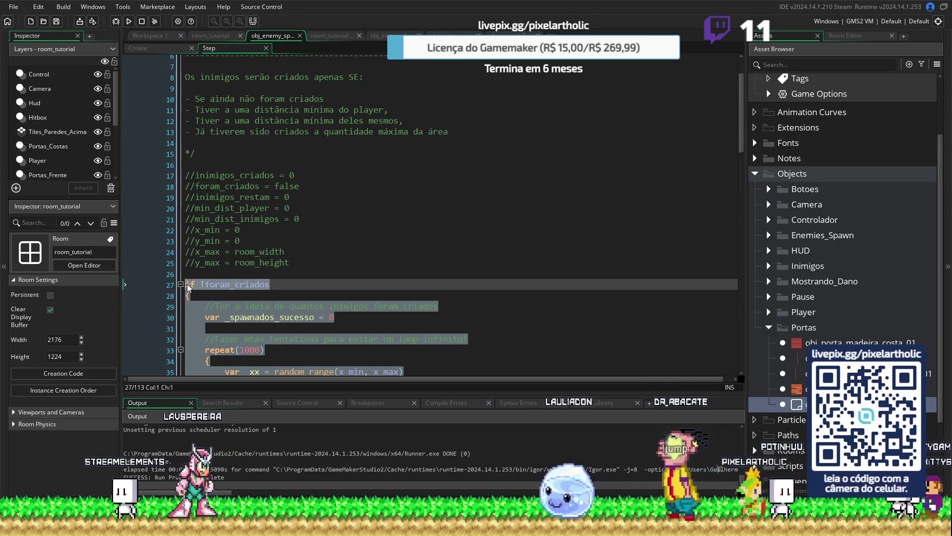
left_click(489, 287)
scroll(489, 288, "down", 10)
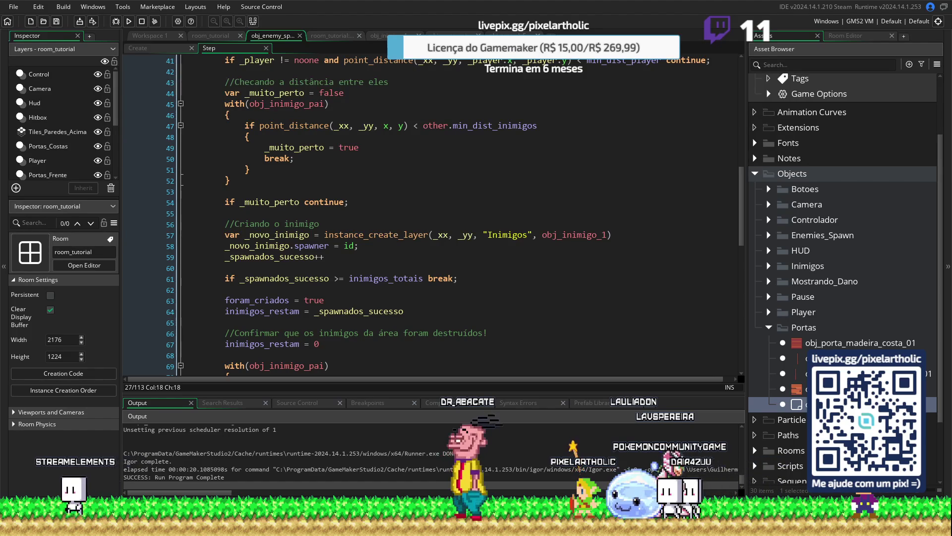
scroll(507, 294, "down", 3)
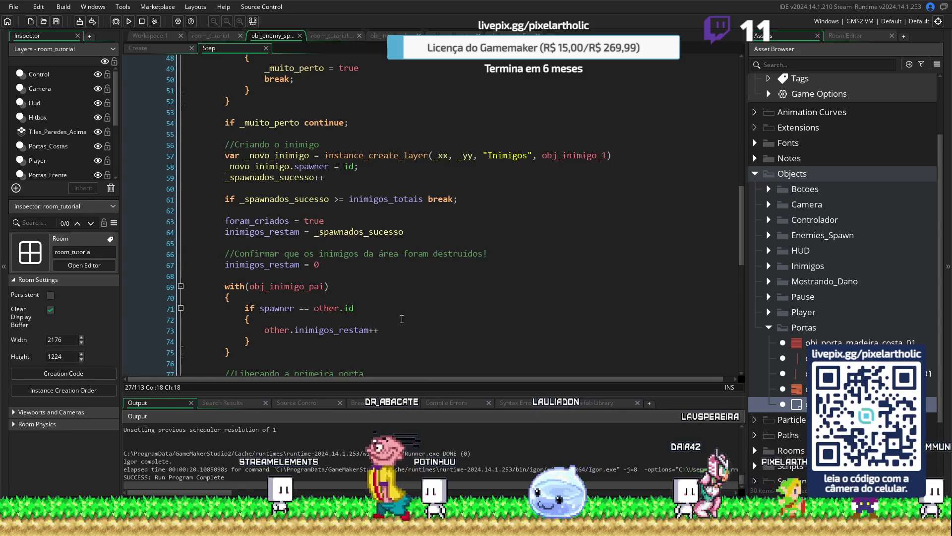
scroll(402, 319, "down", 5)
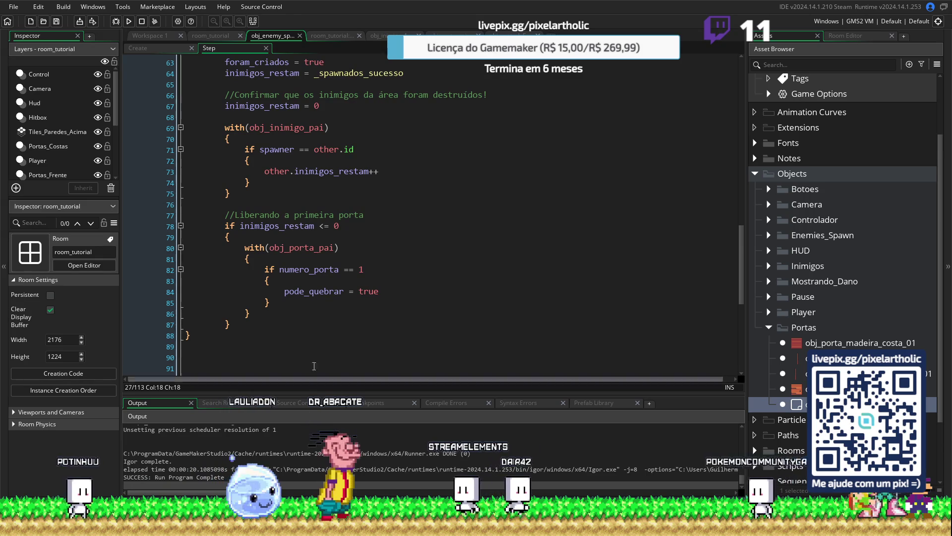
Step: Delete the stray closing brace at the end of line 88 in the spawner Step code
scroll(298, 327, "down", 1)
scroll(279, 285, "up", 4)
scroll(278, 285, "up", 10)
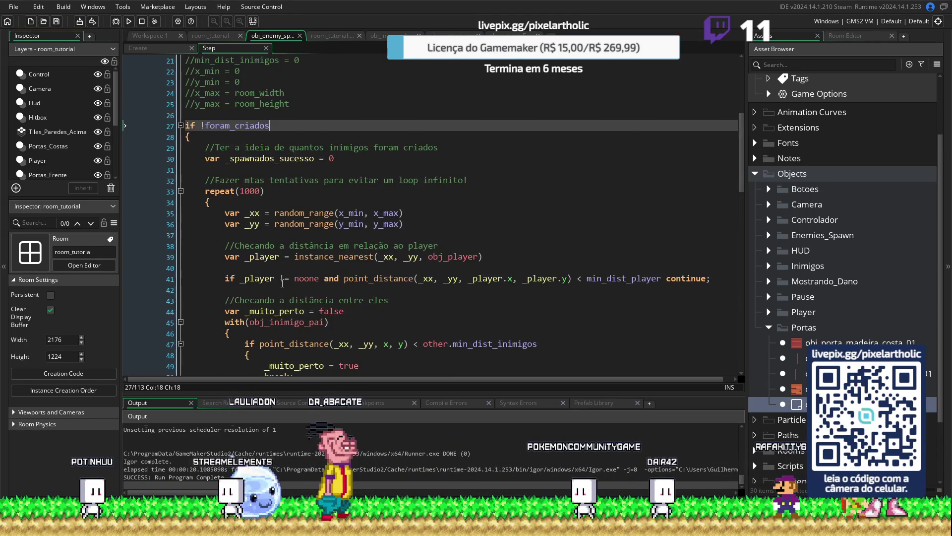
scroll(282, 284, "down", 10)
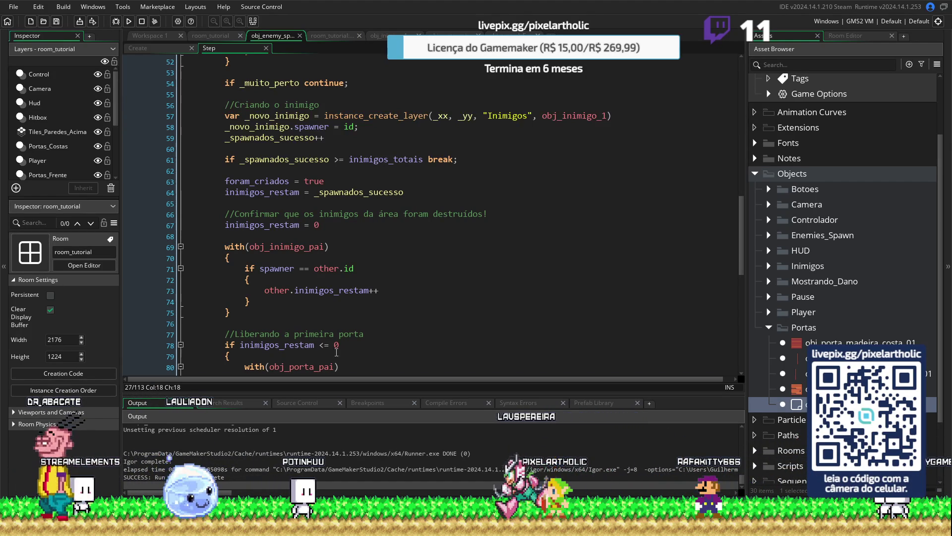
scroll(343, 317, "down", 1)
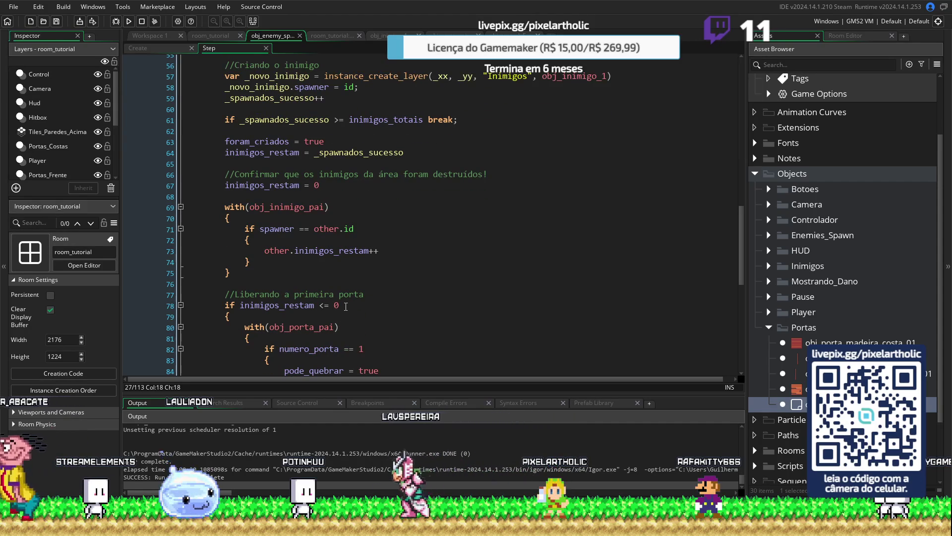
scroll(348, 300, "up", 1)
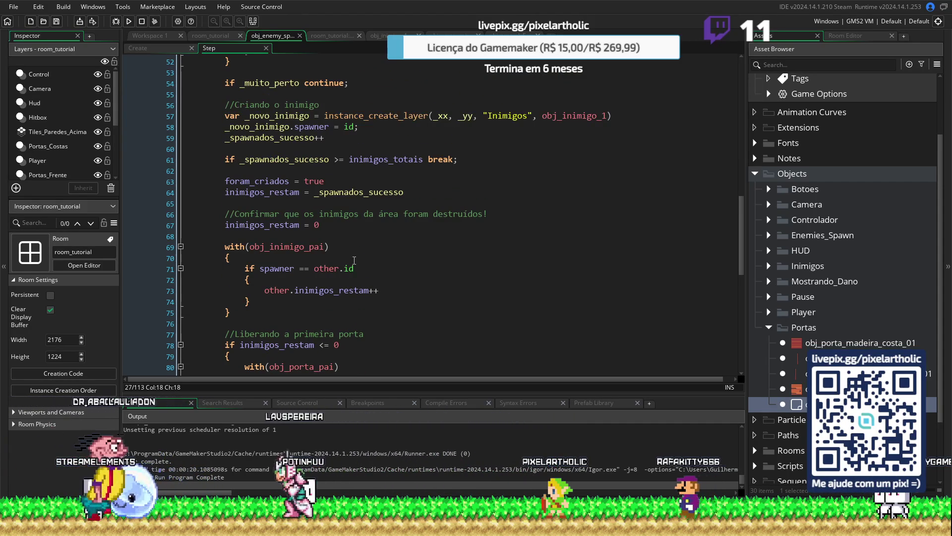
scroll(411, 272, "down", 2)
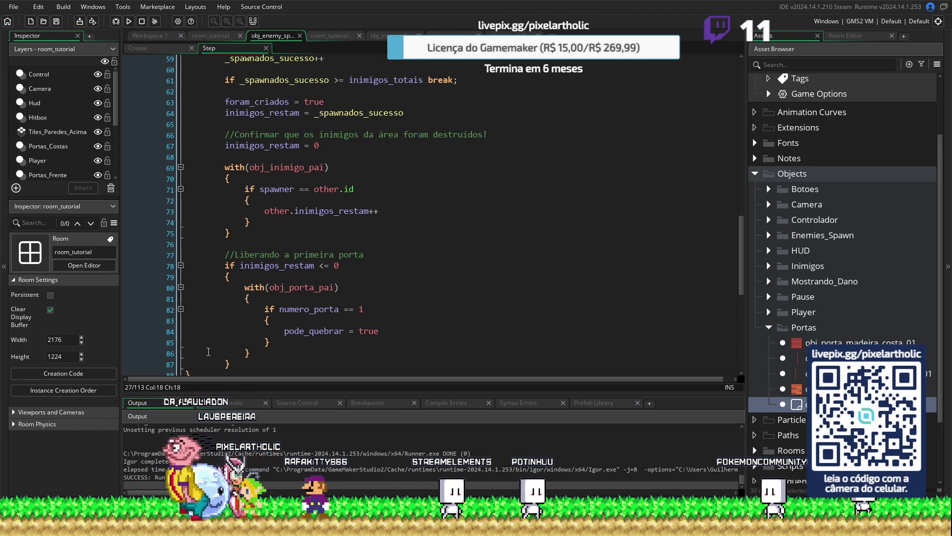
scroll(208, 352, "down", 1)
left_click(193, 354)
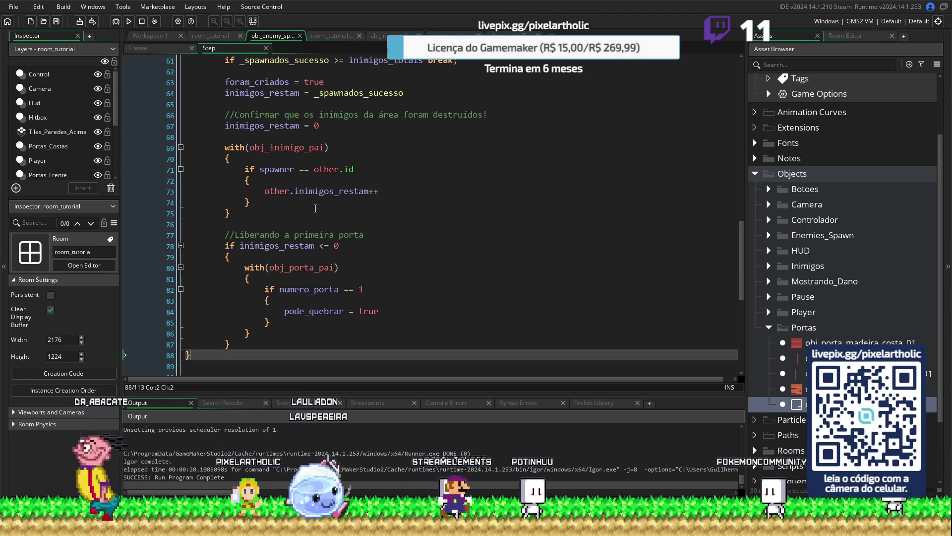
key("BackSpace")
scroll(319, 162, "up", 1)
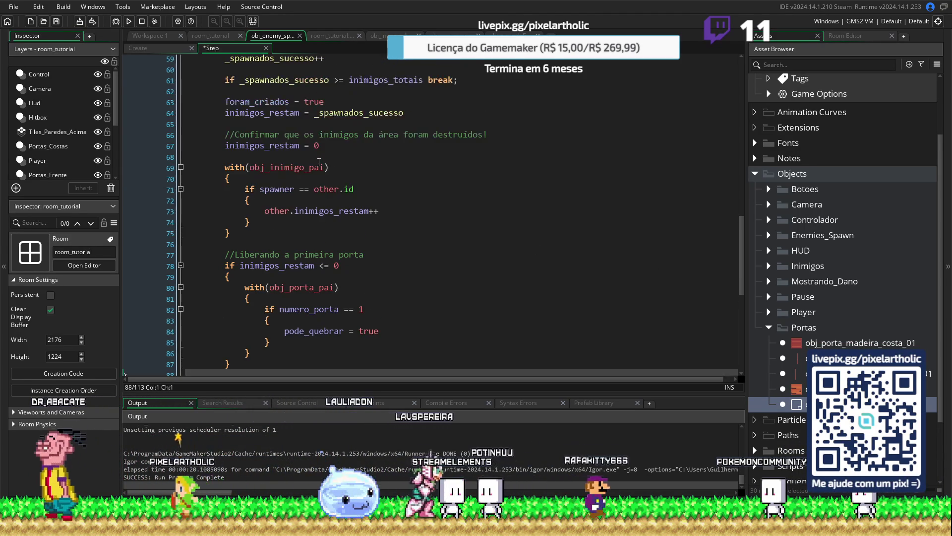
scroll(319, 161, "up", 1)
scroll(377, 178, "up", 12)
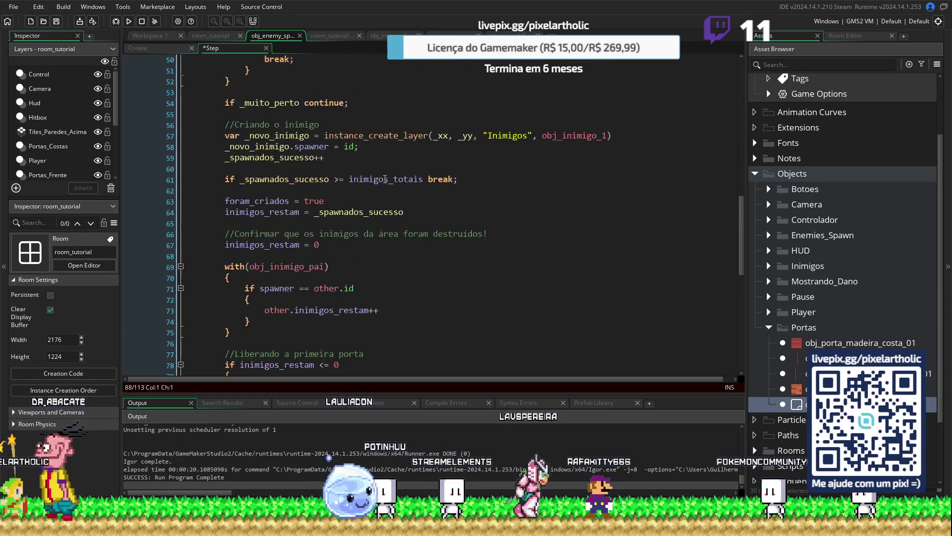
scroll(385, 179, "up", 3)
scroll(298, 177, "down", 5)
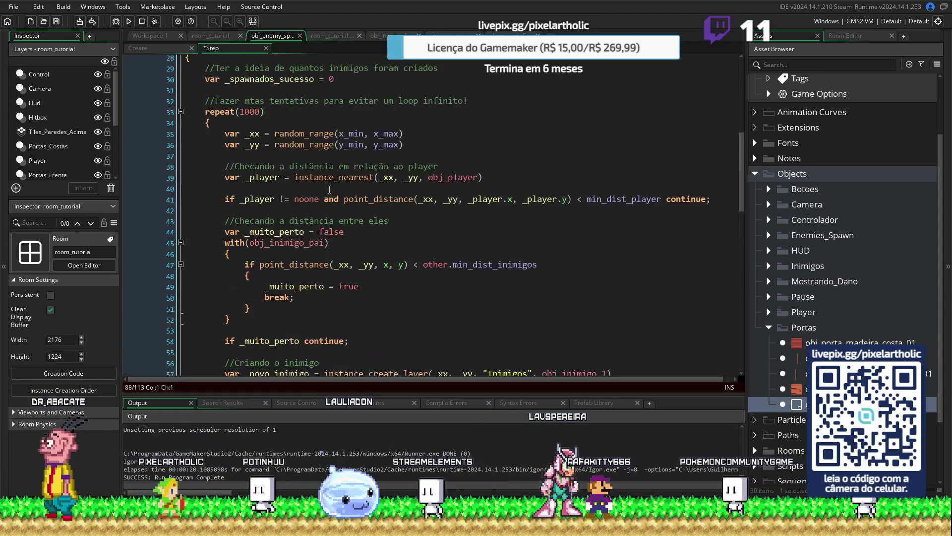
scroll(191, 174, "down", 4)
scroll(191, 173, "down", 11)
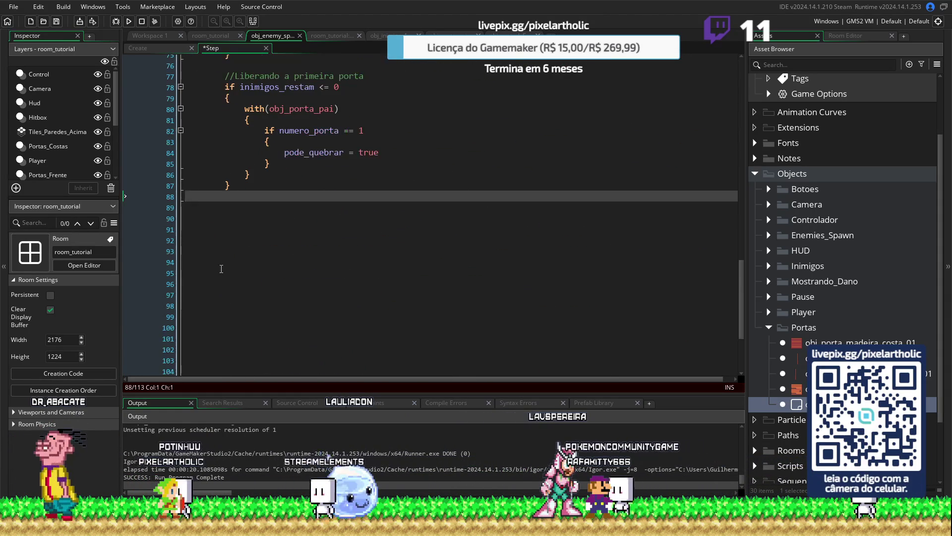
left_click(223, 184)
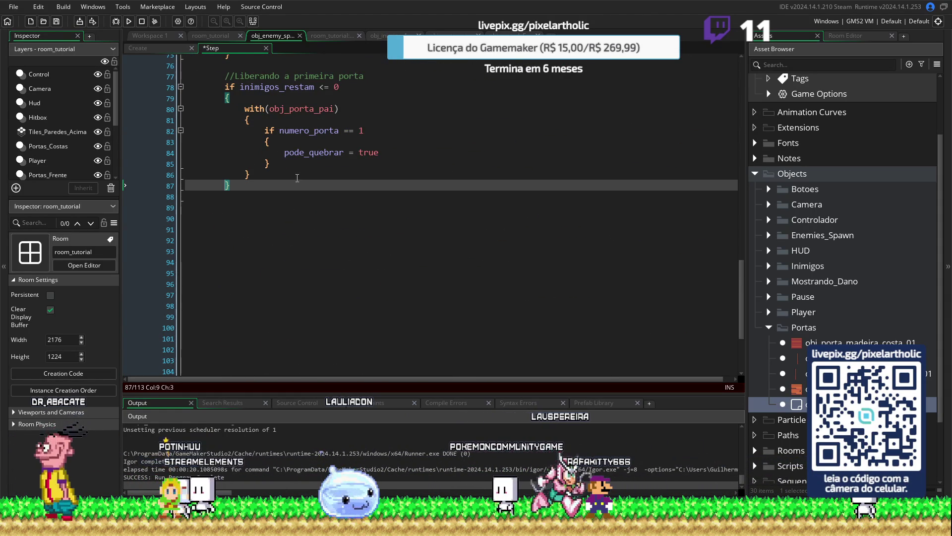
left_click(246, 174)
left_click(267, 164)
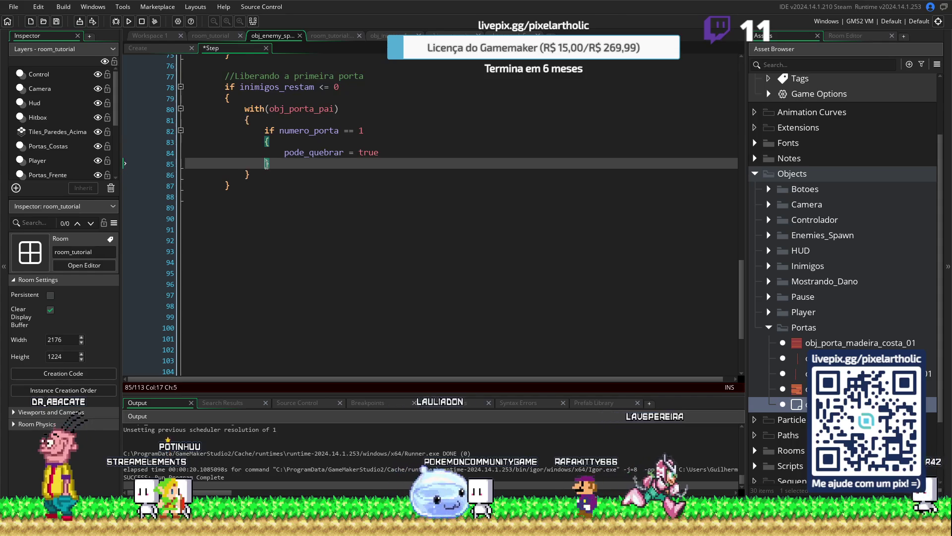
scroll(348, 159, "up", 7)
left_click(382, 142)
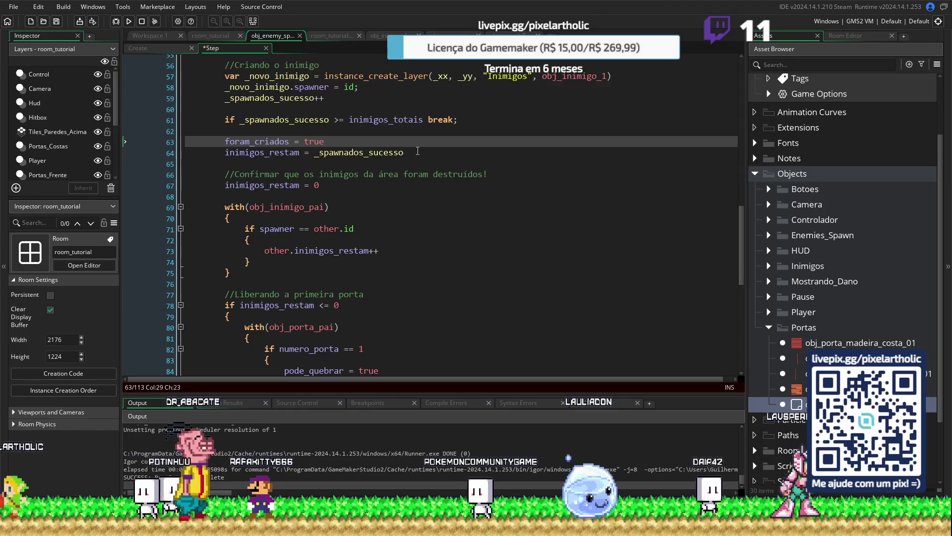
left_click(419, 151)
key("Return")
key("Return")
key("BackSpace")
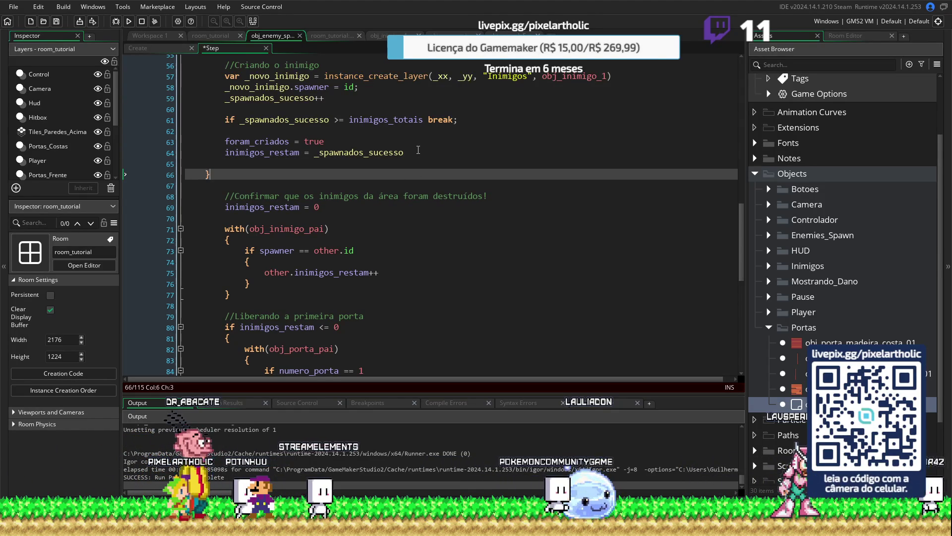
type("}")
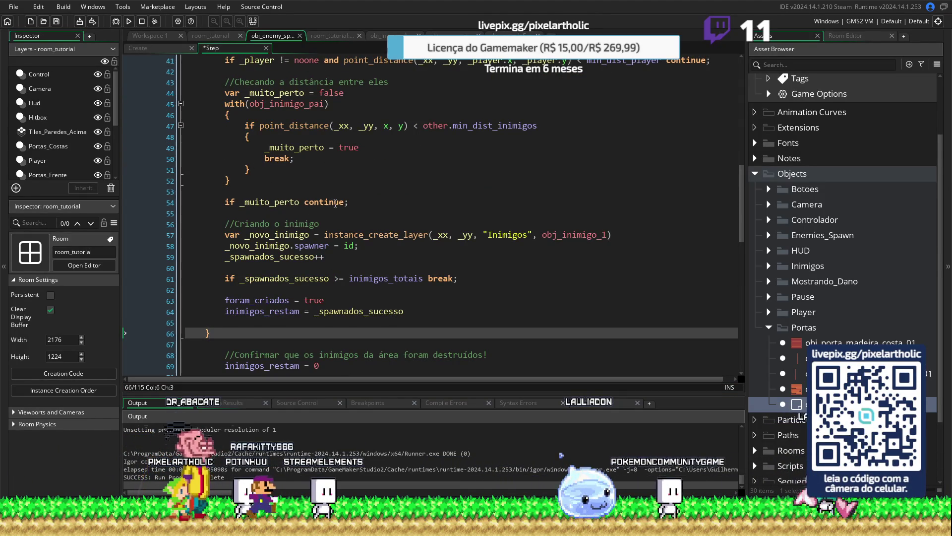
key("BackSpace")
scroll(238, 277, "down", 1)
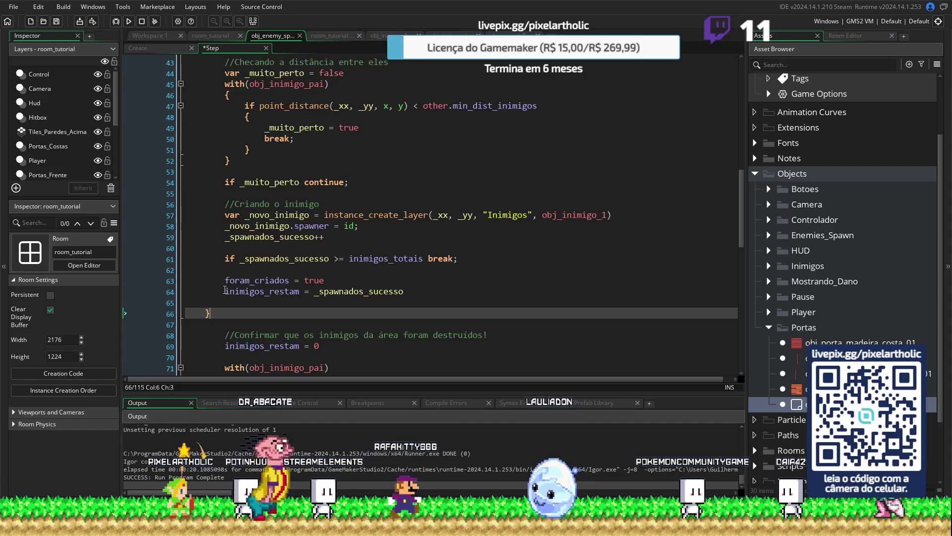
scroll(233, 293, "up", 3)
scroll(233, 293, "up", 2)
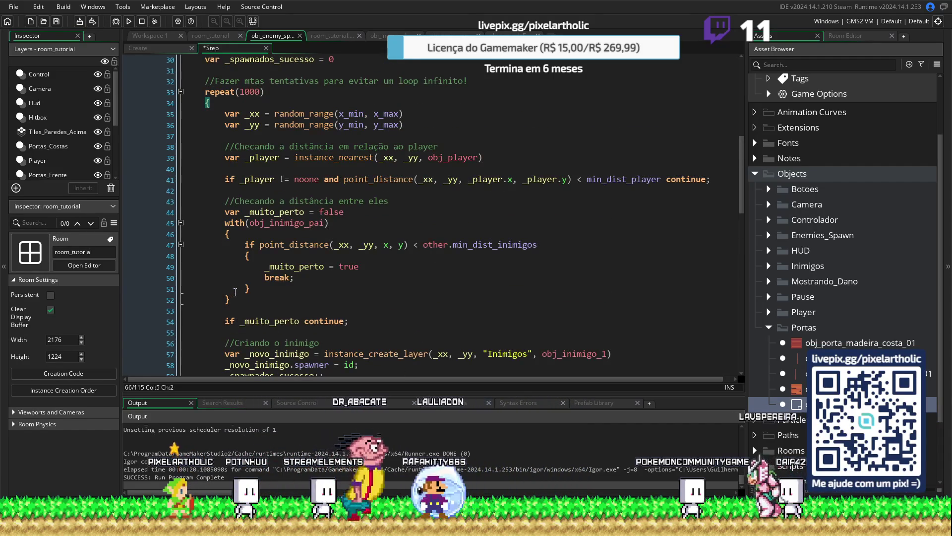
left_click(246, 288)
left_click(227, 299)
scroll(221, 223, "down", 7)
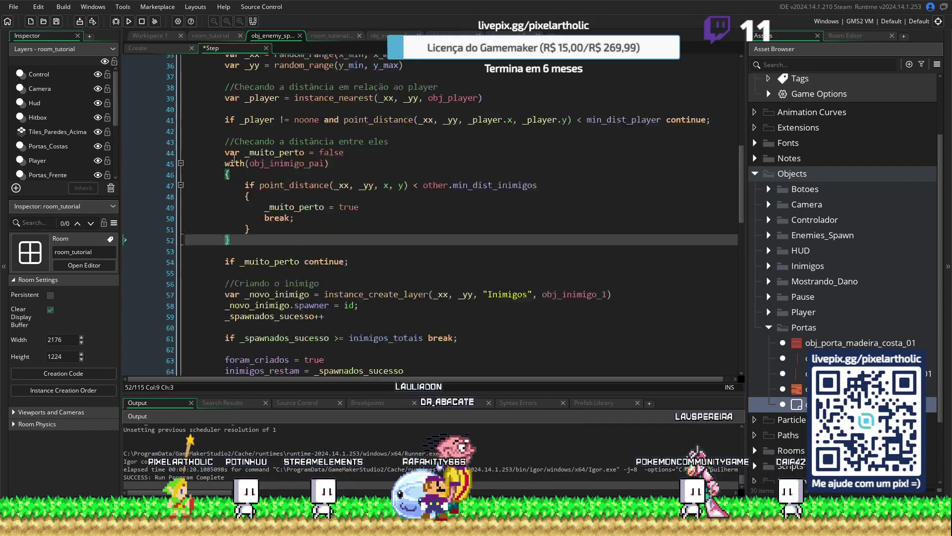
scroll(217, 213, "down", 5)
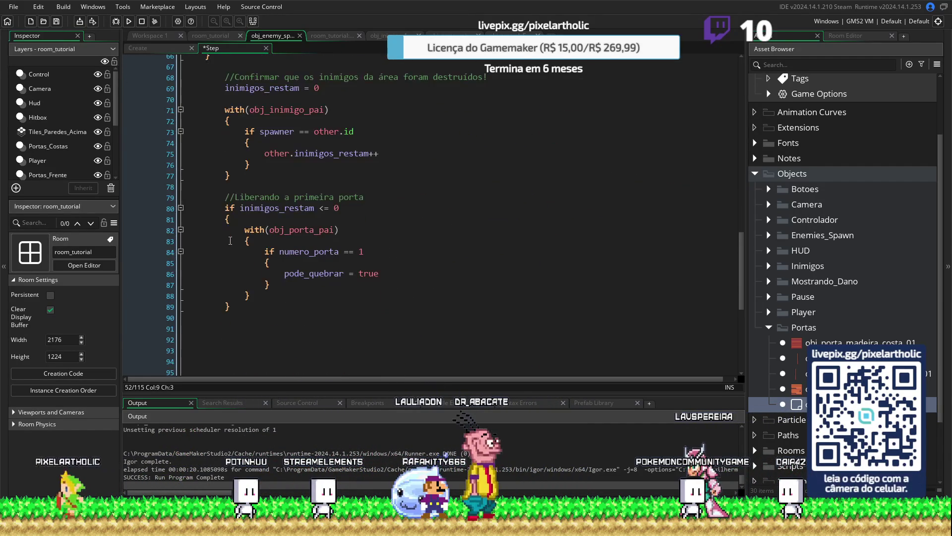
left_click(223, 307)
Step: Remove the extra lower code block and the commented-out variable lines
mouse_move(223, 307)
left_mouse_down()
mouse_move(201, 133)
mouse_move(174, 75)
left_mouse_up()
key("ctrl+z")
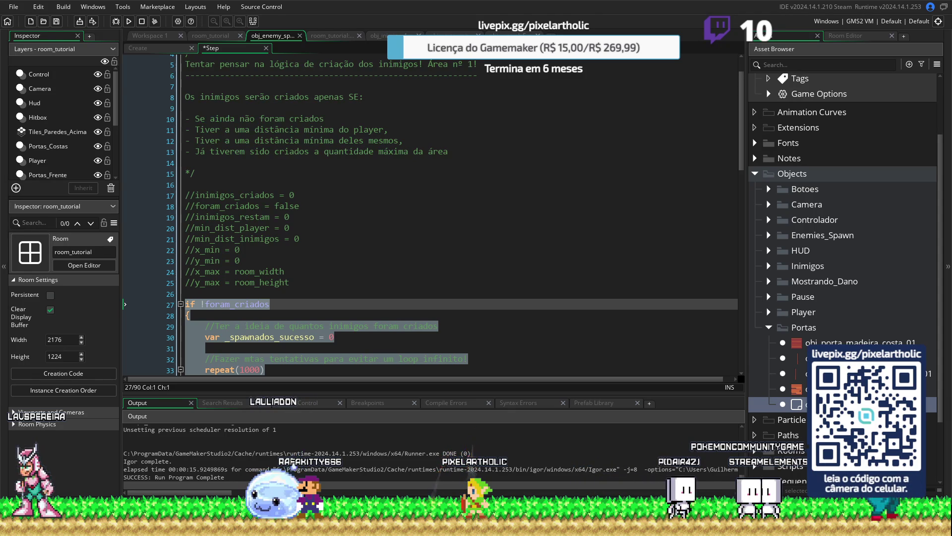
mouse_move(292, 283)
left_mouse_down()
mouse_move(193, 119)
mouse_move(205, 85)
mouse_move(183, 94)
left_mouse_up()
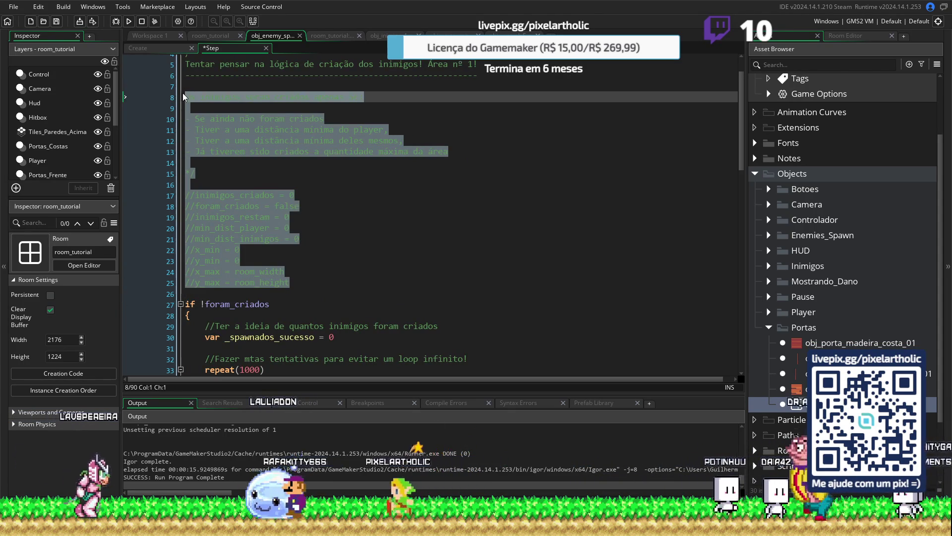
key("Delete")
Step: Delete the remaining planning comment block from line 25 up to line 5
scroll(495, 117, "up", 2)
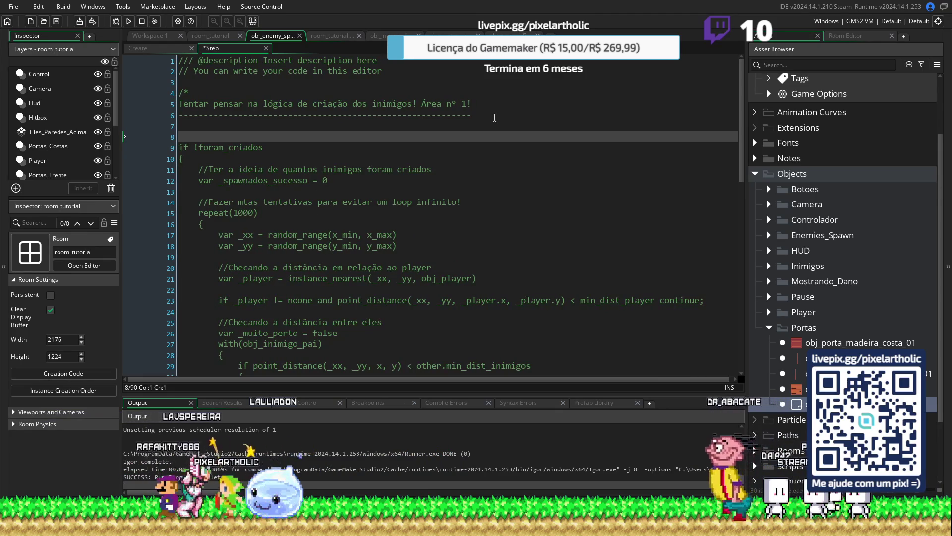
scroll(484, 149, "down", 10)
scroll(696, 204, "down", 5)
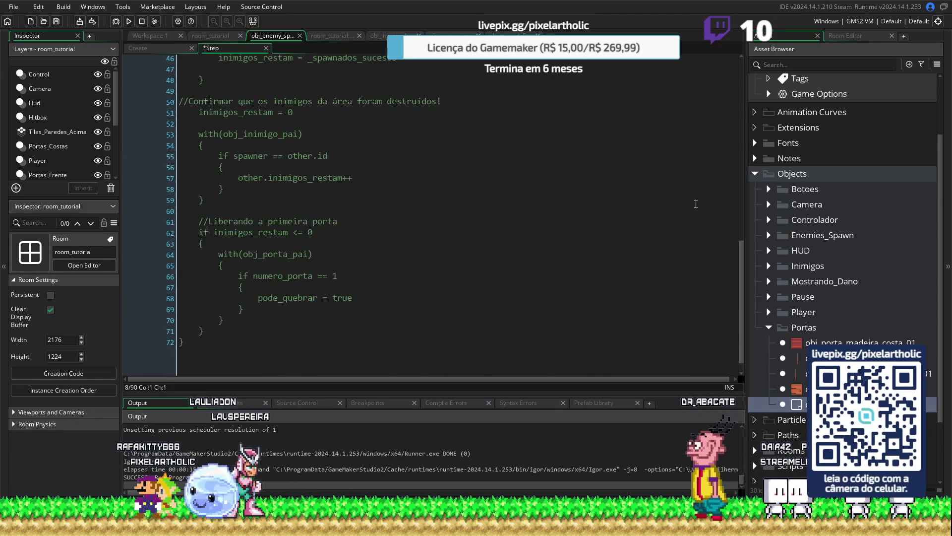
scroll(665, 215, "up", 12)
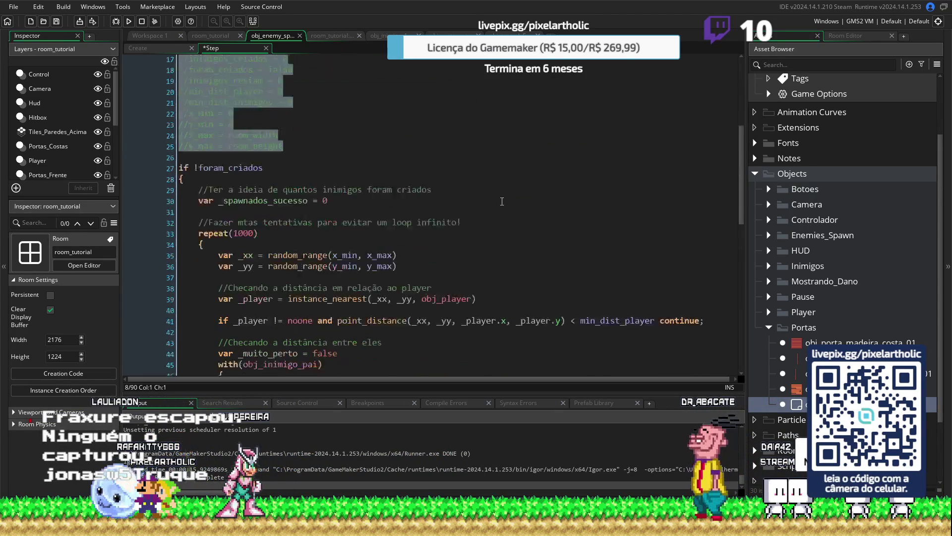
scroll(499, 204, "down", 1)
left_click(497, 203)
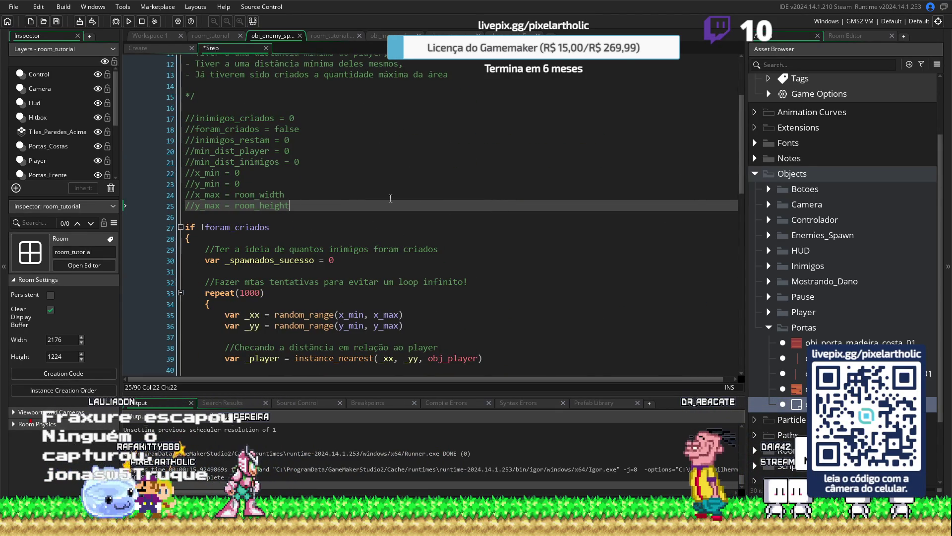
mouse_move(391, 198)
left_mouse_down()
mouse_move(307, 59)
mouse_move(290, 142)
mouse_move(195, 104)
mouse_move(180, 84)
left_mouse_up()
key("Delete")
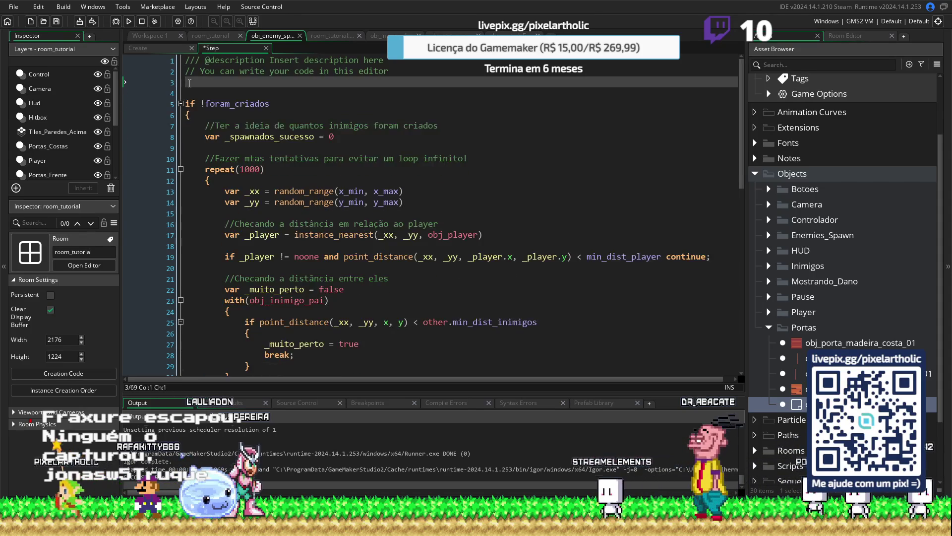
Step: Delete the leftover empty lines so the closing brace directly follows inimigos_restam = _spawnados_sucesso
key("Delete")
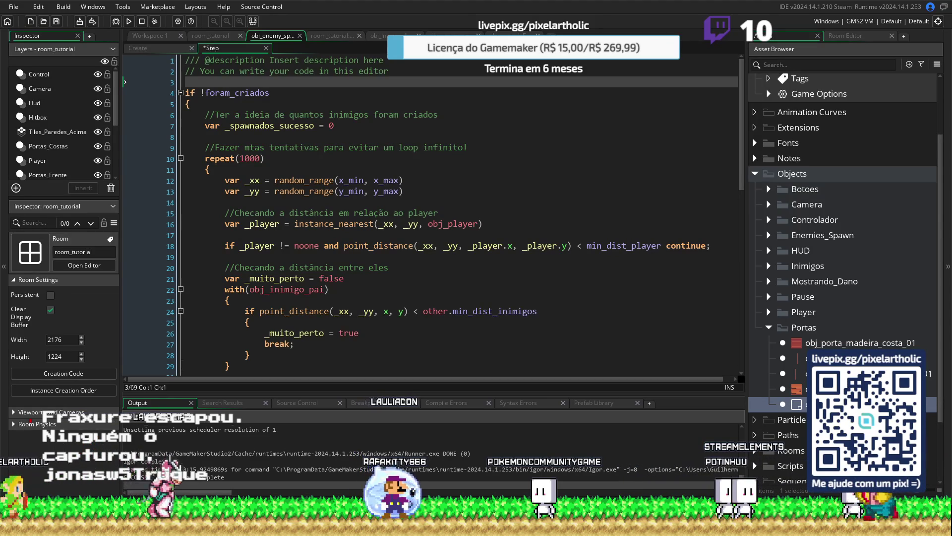
scroll(338, 246, "down", 7)
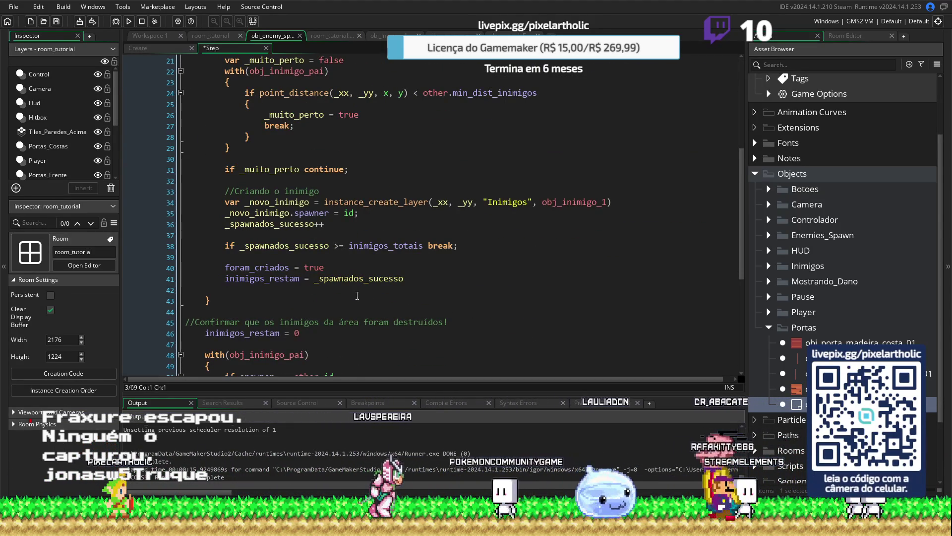
left_click(414, 279)
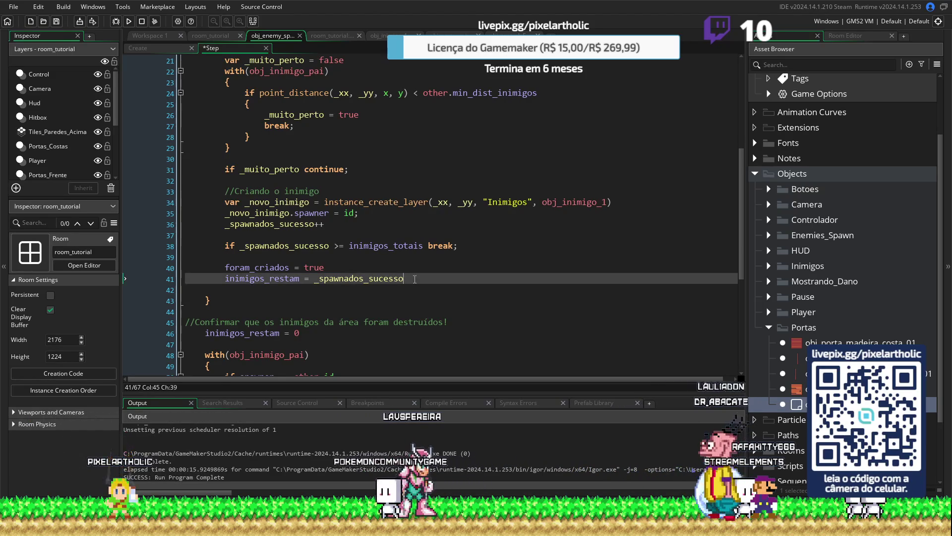
key("Delete")
scroll(433, 279, "up", 4)
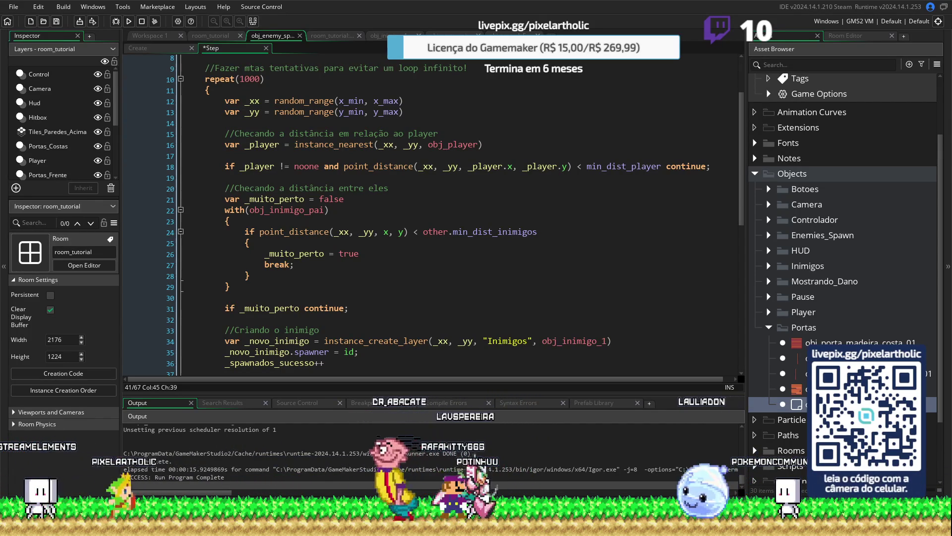
scroll(397, 253, "up", 3)
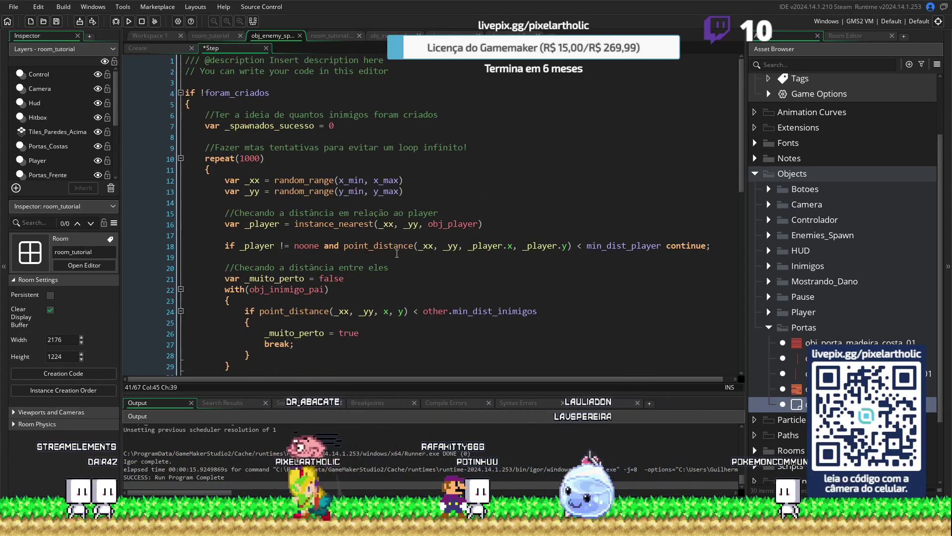
scroll(397, 253, "down", 6)
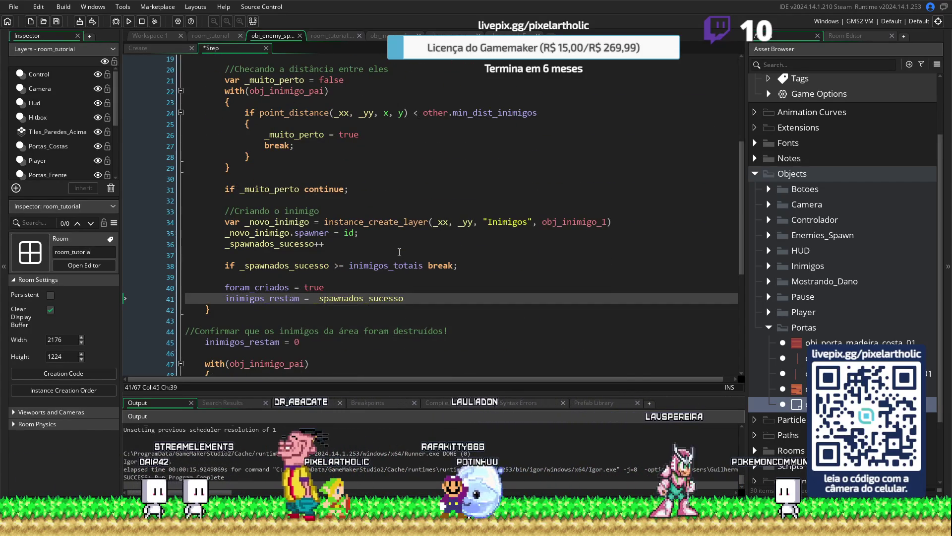
scroll(399, 252, "up", 6)
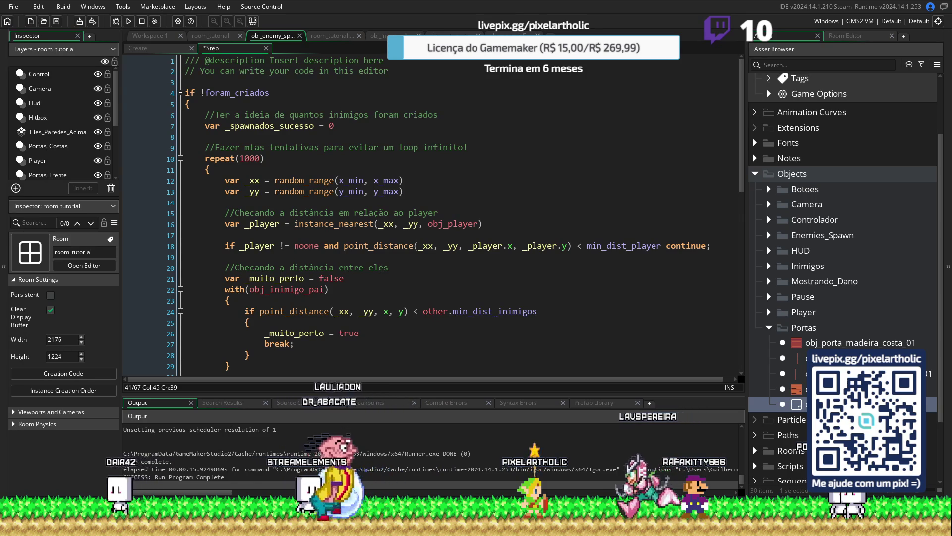
Step: Undo the last two edits to restore the line 39 closing brace, then indent it one level
scroll(381, 270, "down", 2)
scroll(381, 268, "down", 3)
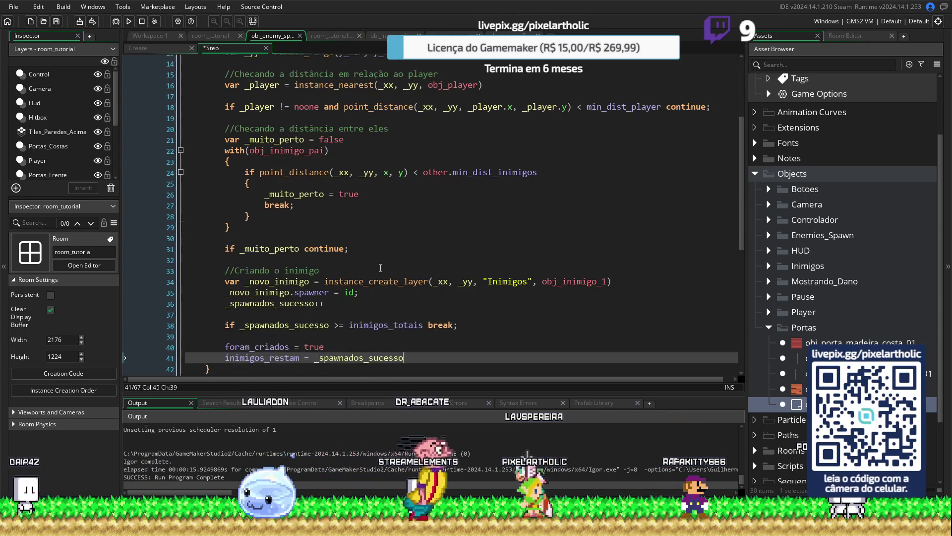
key("ctrl+z")
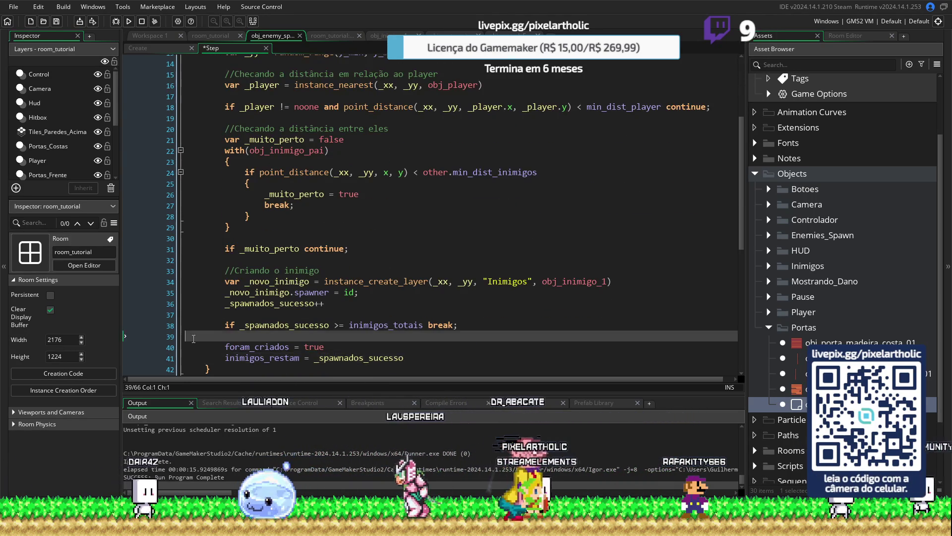
type("}")
key("ctrl+z")
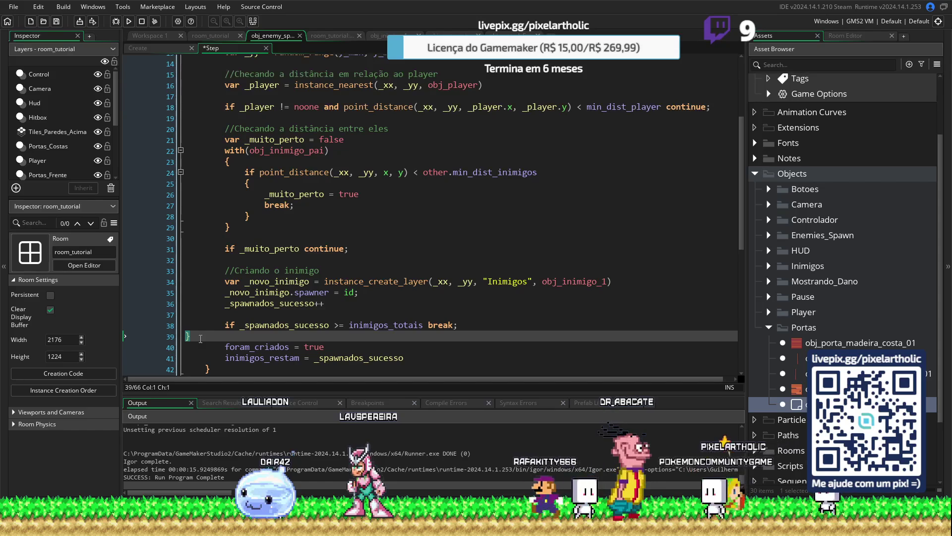
scroll(199, 337, "up", 3)
scroll(218, 317, "down", 3)
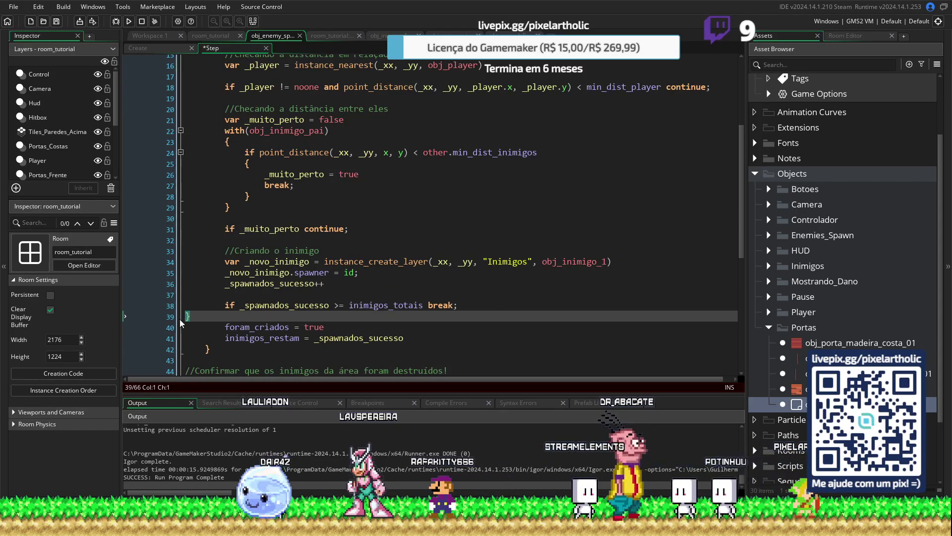
key("Tab")
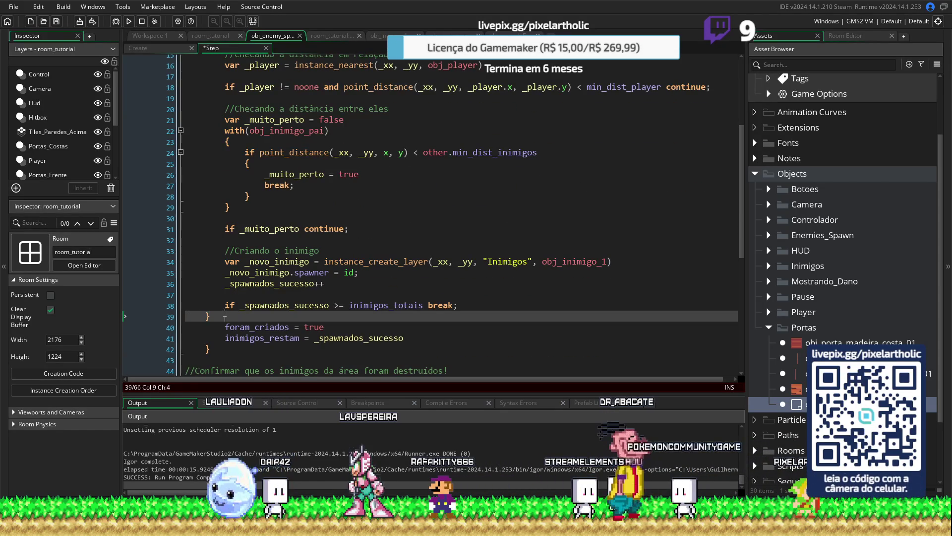
Step: Check how the braces on lines 28, 29, 39, 42 and the final closing brace pair up
scroll(234, 318, "up", 1)
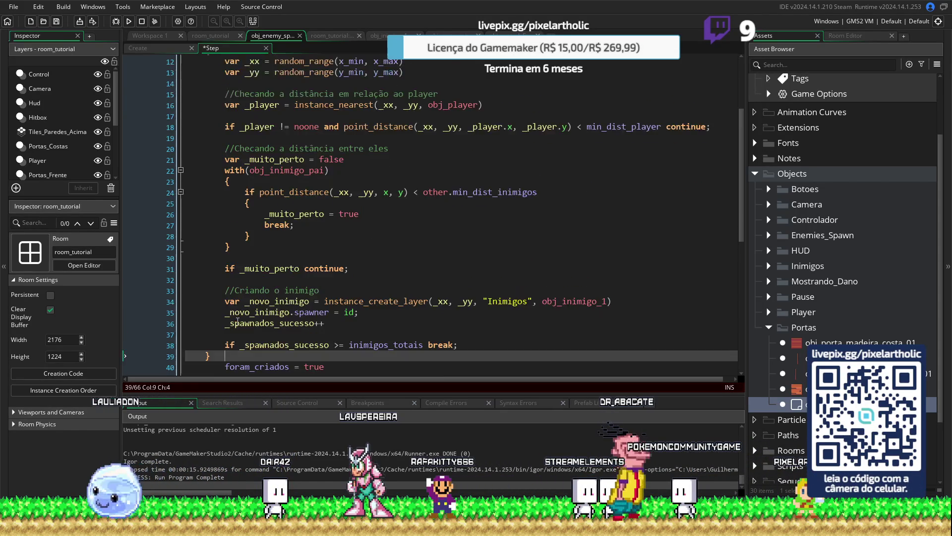
scroll(235, 320, "down", 4)
scroll(238, 321, "down", 4)
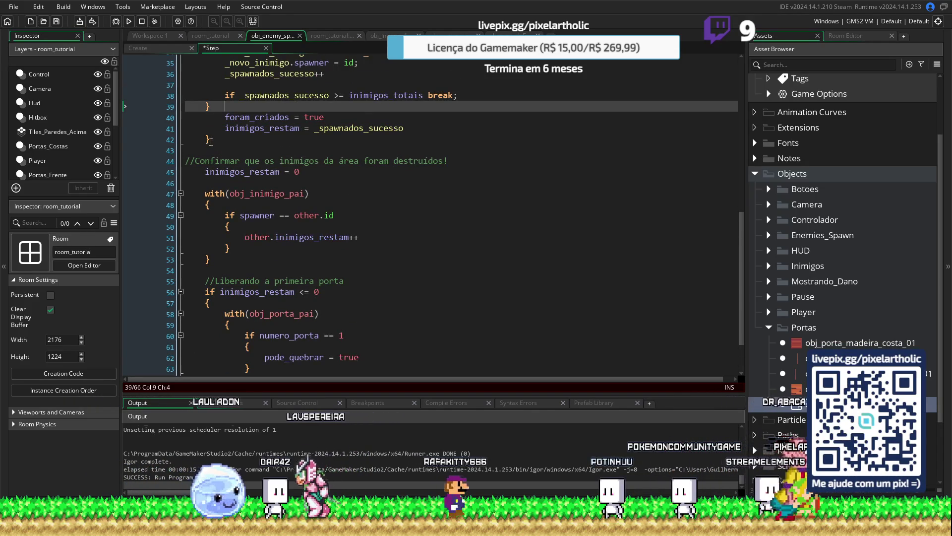
left_click(213, 140)
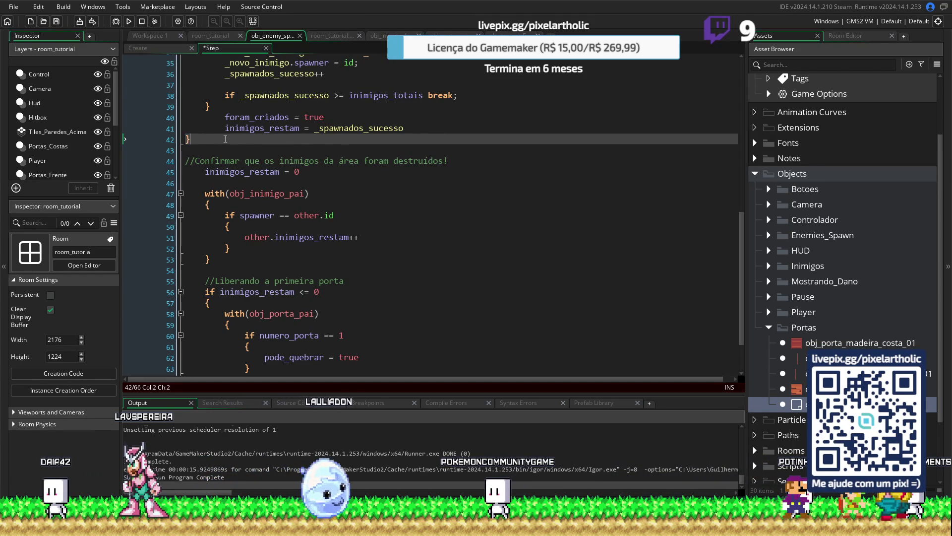
scroll(225, 139, "up", 4)
left_click(247, 125)
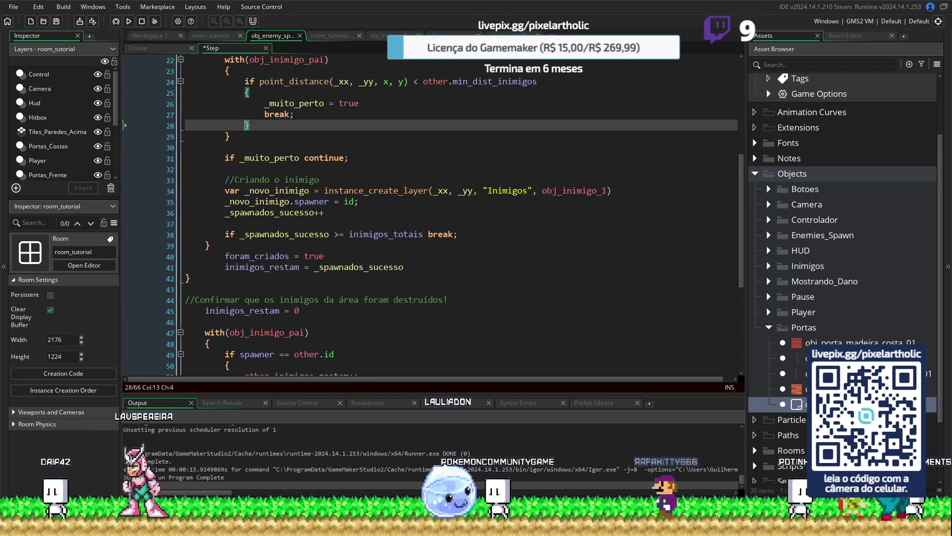
scroll(238, 156, "up", 1)
left_click(224, 175)
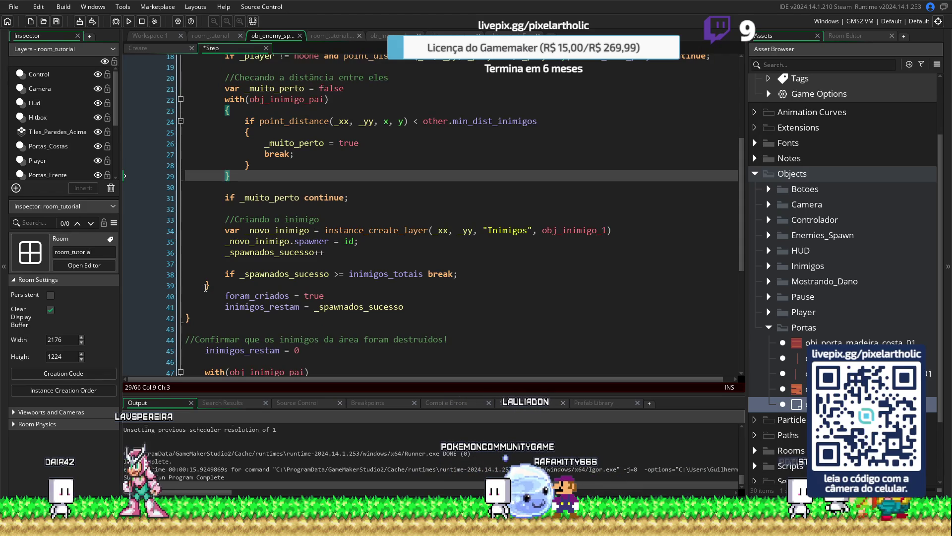
left_click(206, 285)
scroll(216, 273, "up", 5)
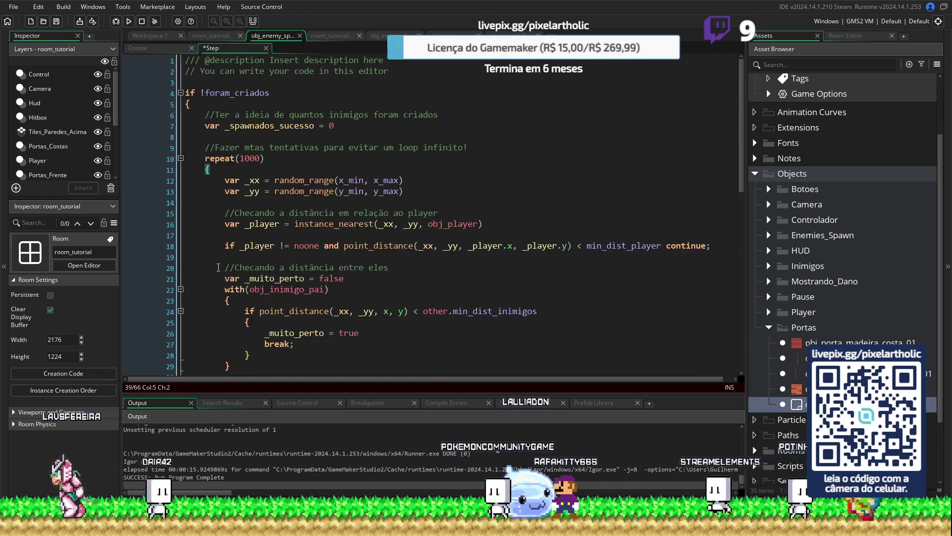
scroll(218, 267, "down", 5)
key("Down")
key("Down")
key("Down")
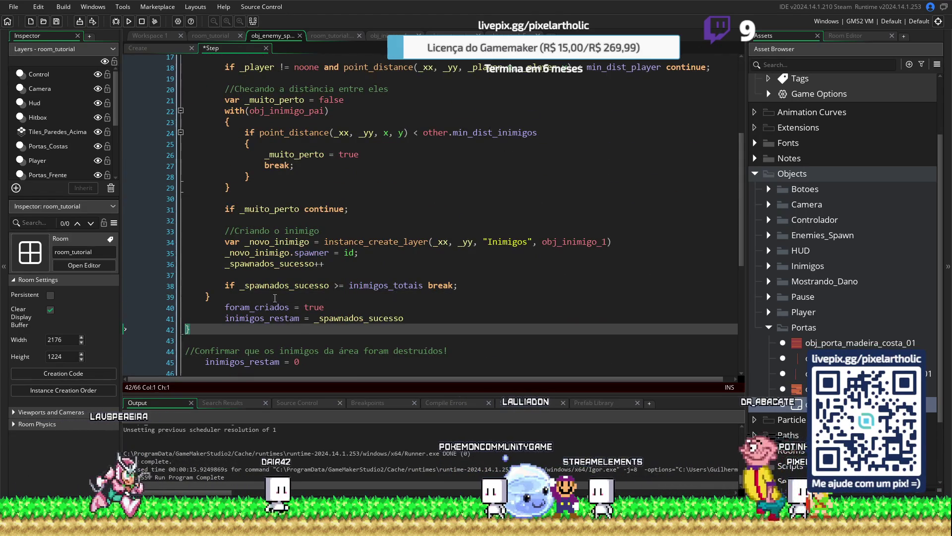
scroll(275, 297, "down", 7)
left_click(198, 347)
key("Left")
Step: Dedent the enemy-count and door-release lines one level, then save and launch the game
scroll(213, 309, "up", 2)
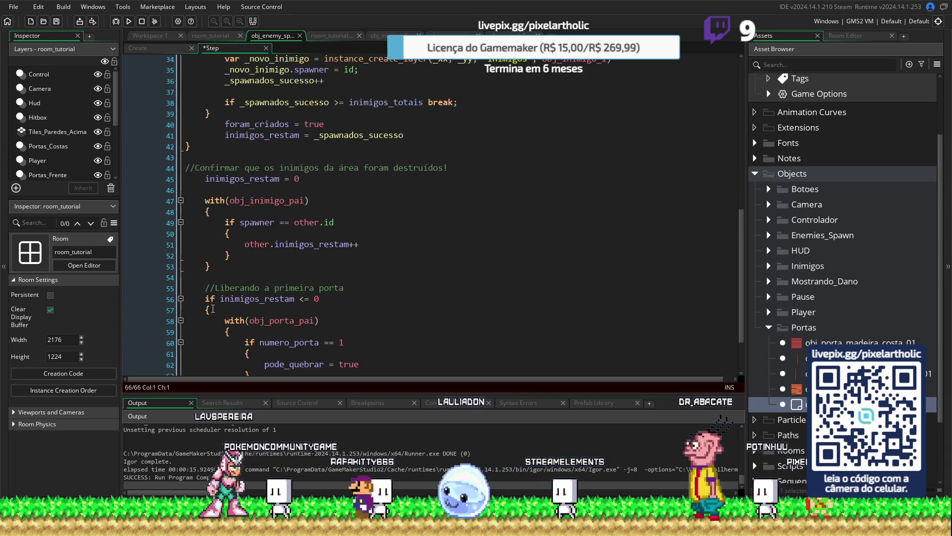
scroll(213, 309, "down", 2)
left_click(208, 138)
left_click(205, 347)
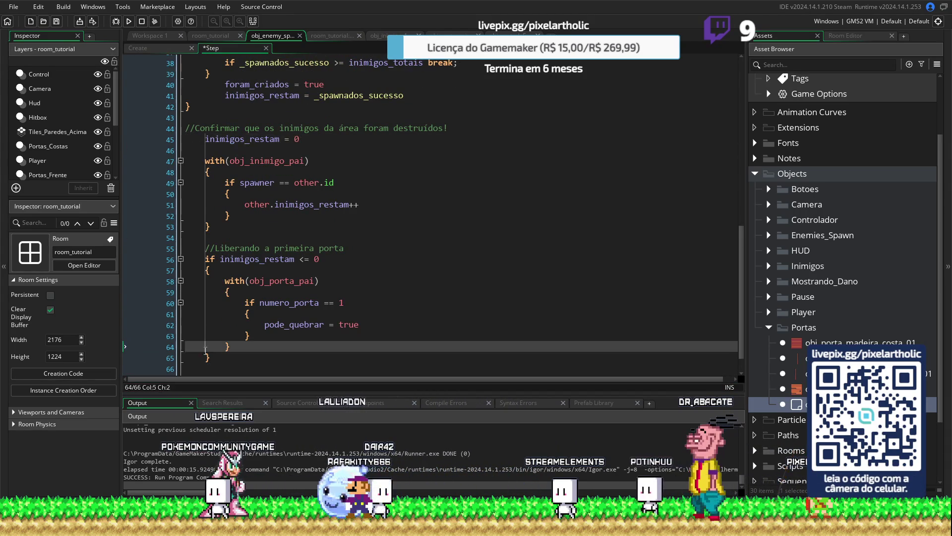
left_click_drag(186, 139, 186, 358)
key("shift+Tab")
scroll(328, 283, "down", 1)
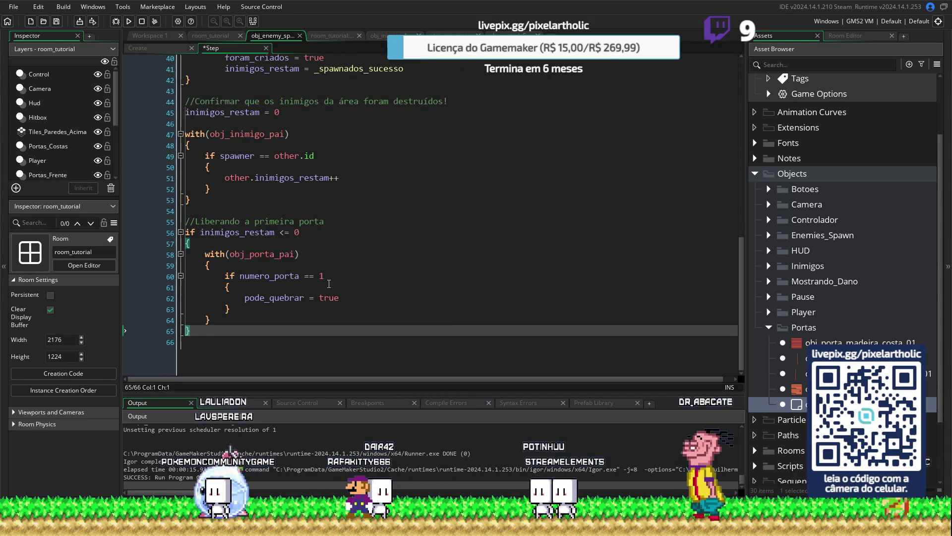
key("F5")
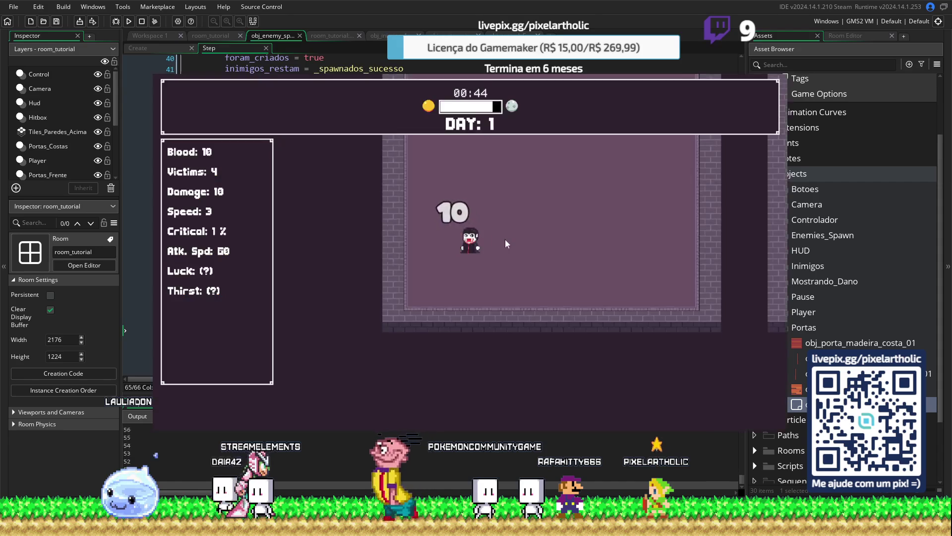
Step: Walk the vampire toward the villagers near door 1, attack them, then quit the playtest
left_click(520, 229)
key("w")
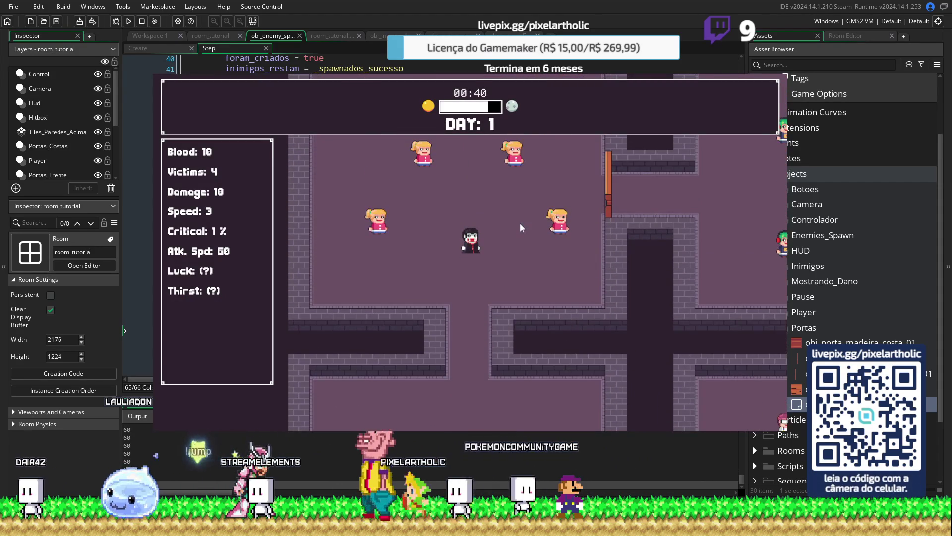
key("a")
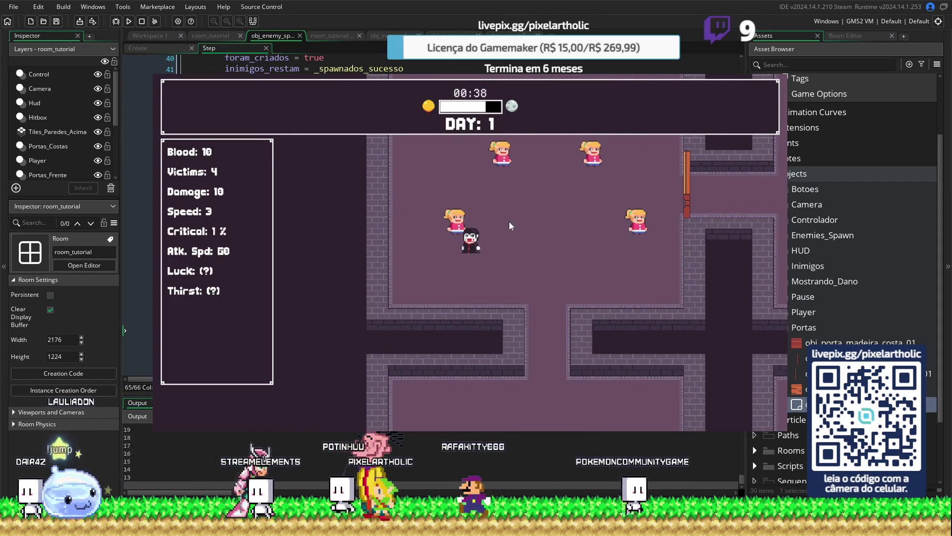
left_click(511, 226)
key("w")
key("d")
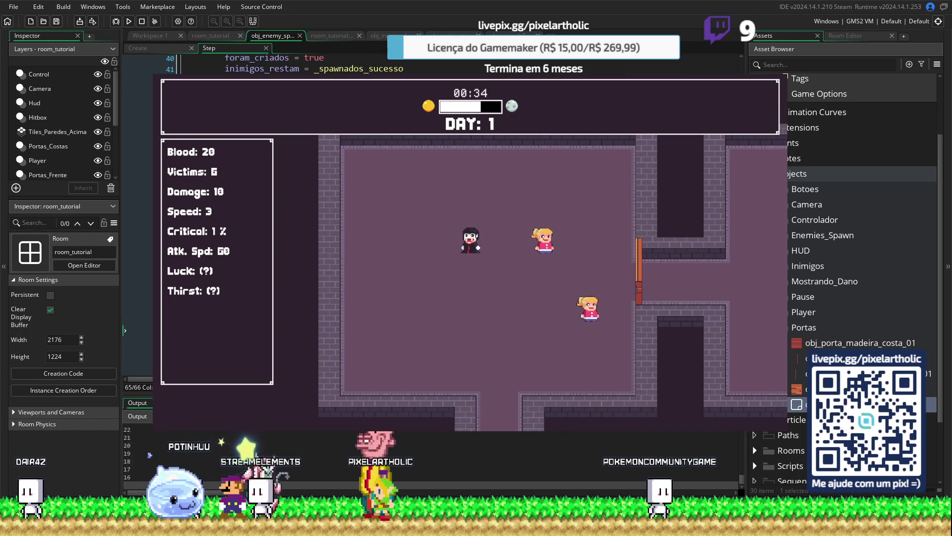
key("Escape")
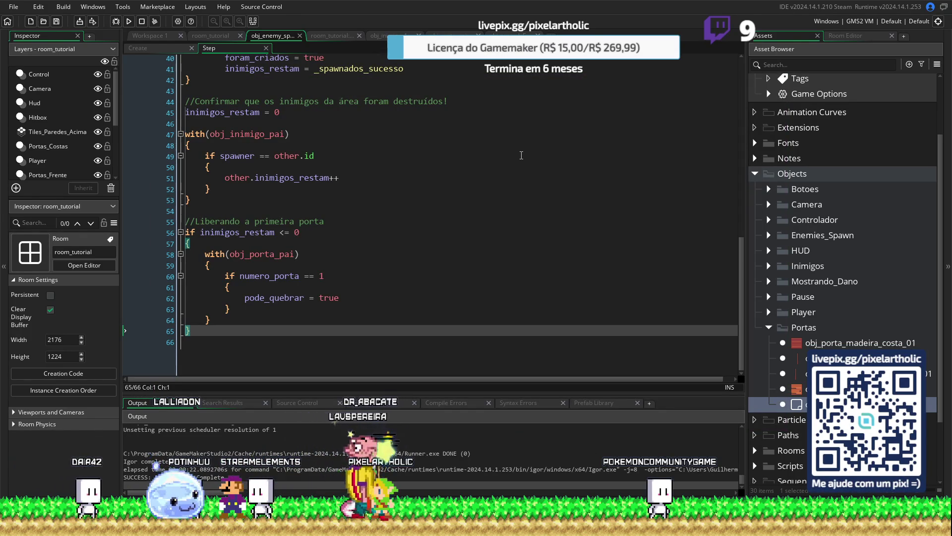
key("F5")
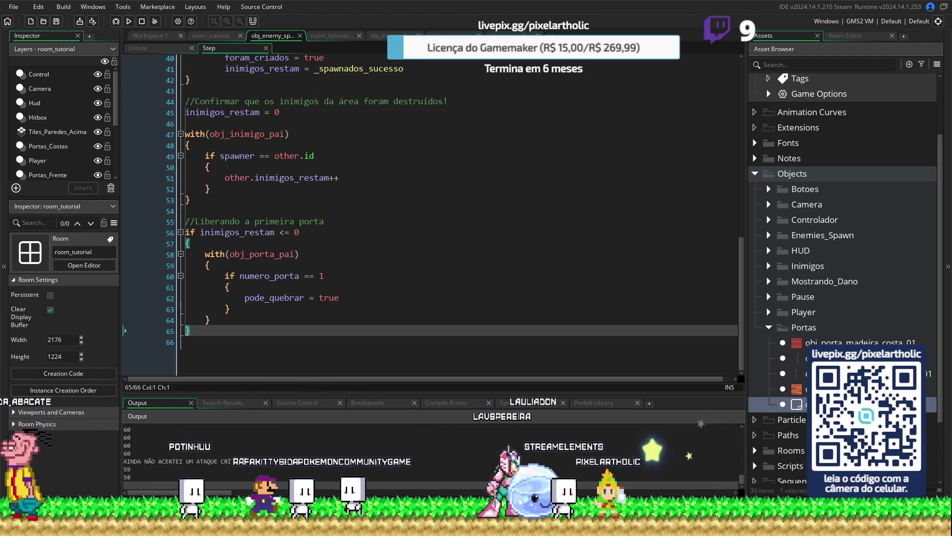
key("alt+Tab")
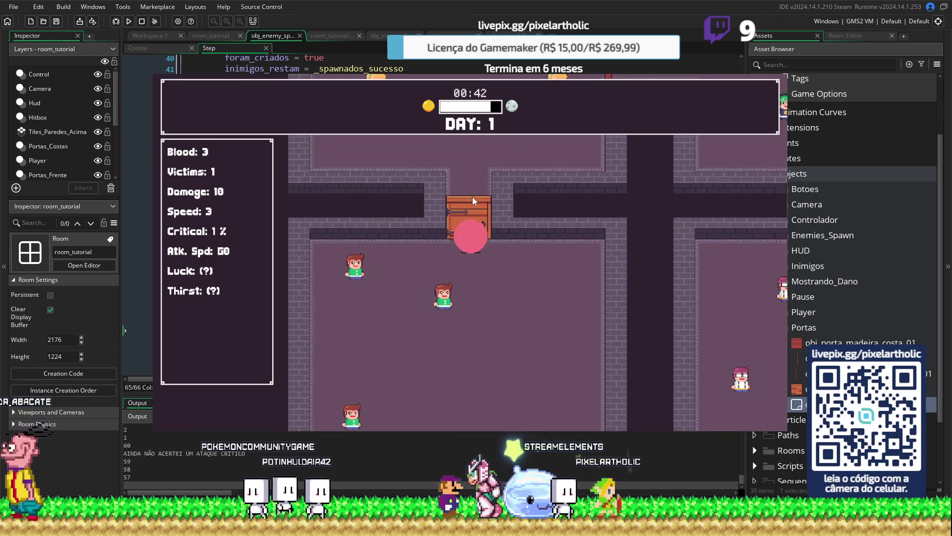
key("Up")
key("Left")
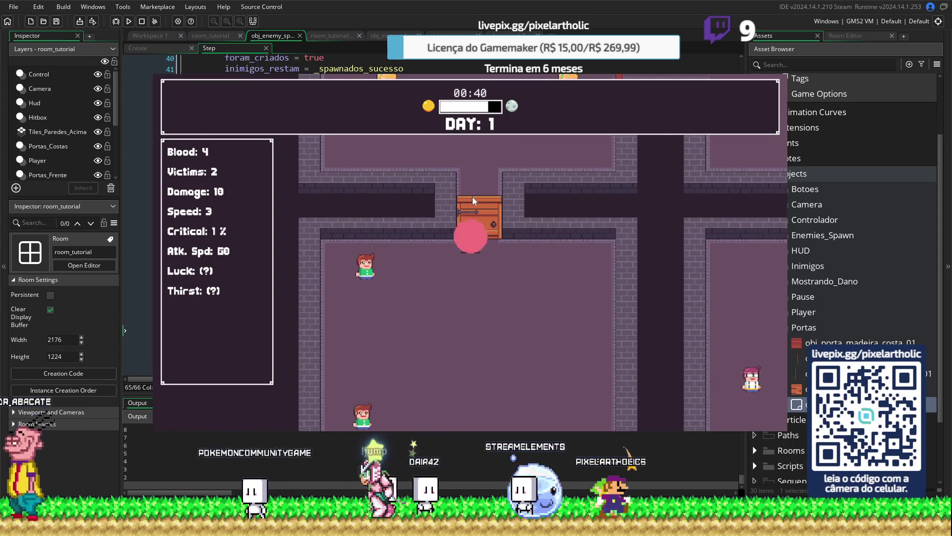
key("Right")
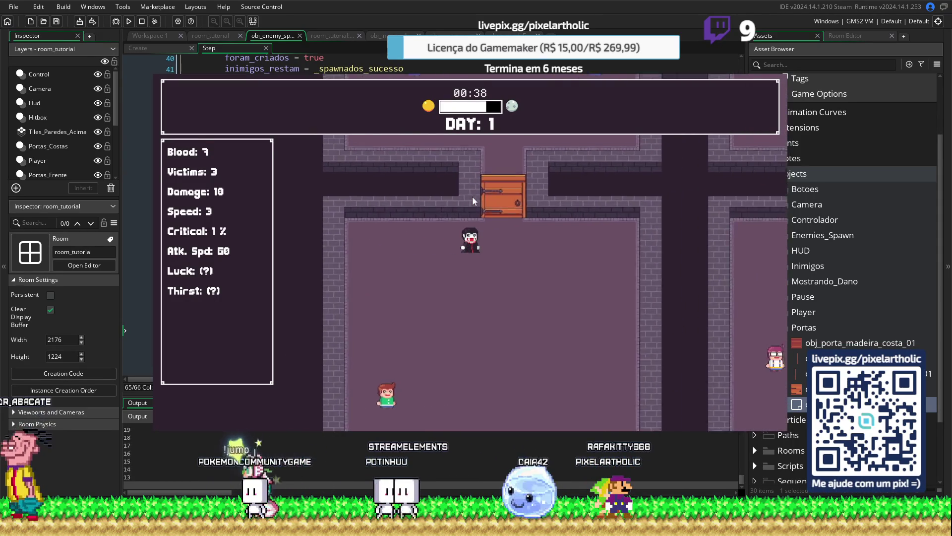
key("Down")
key("Right")
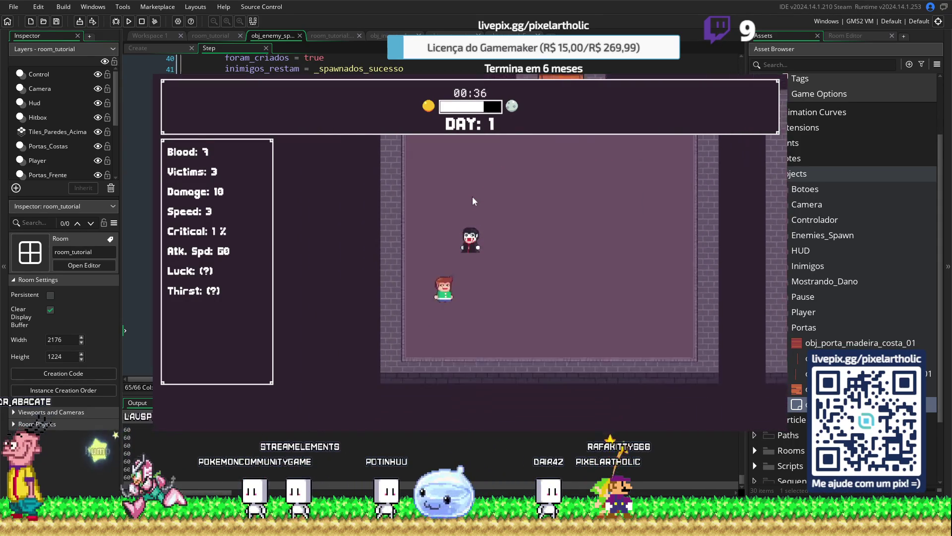
key("Up")
key("Right")
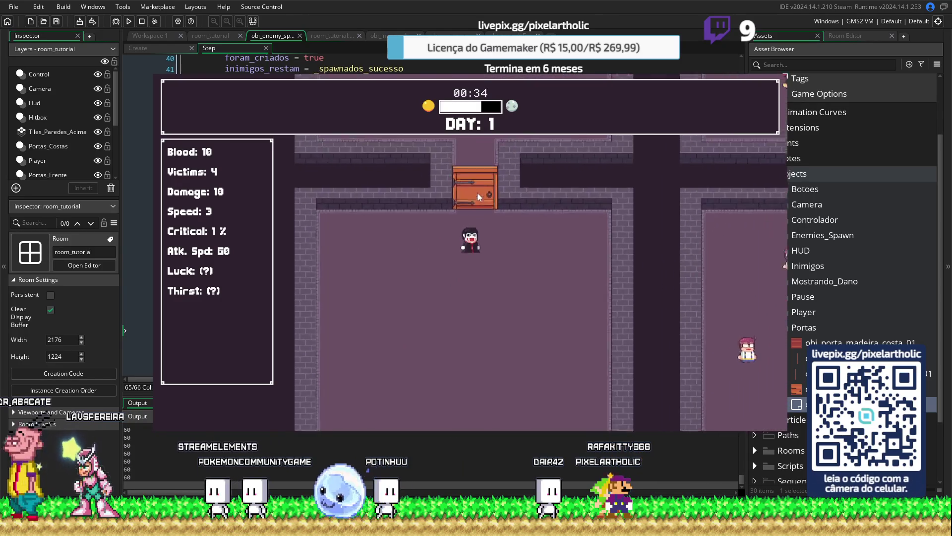
key("Up")
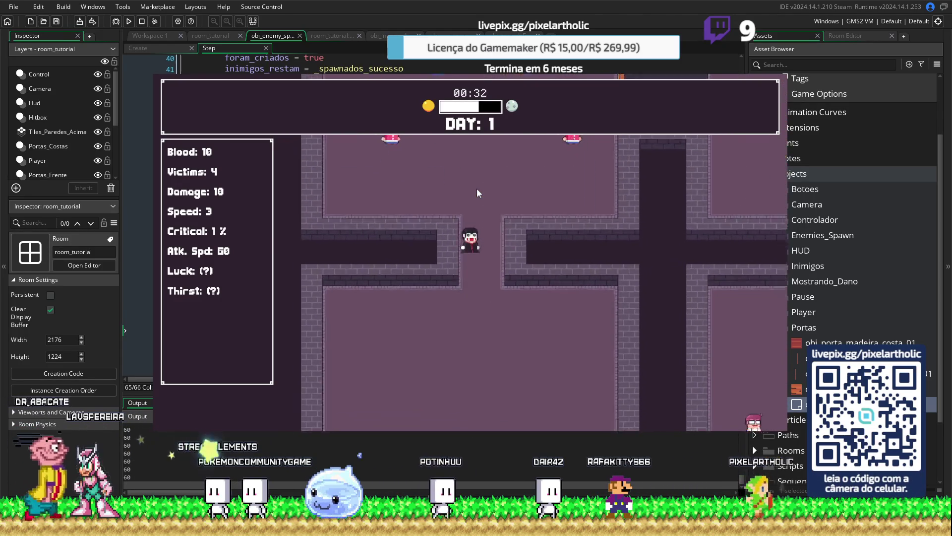
key("Up")
key("Right")
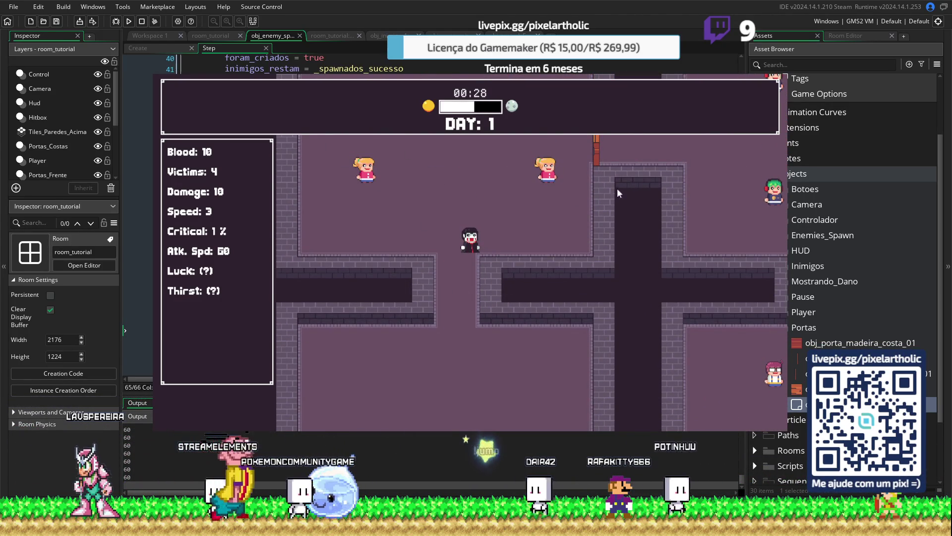
key("Left")
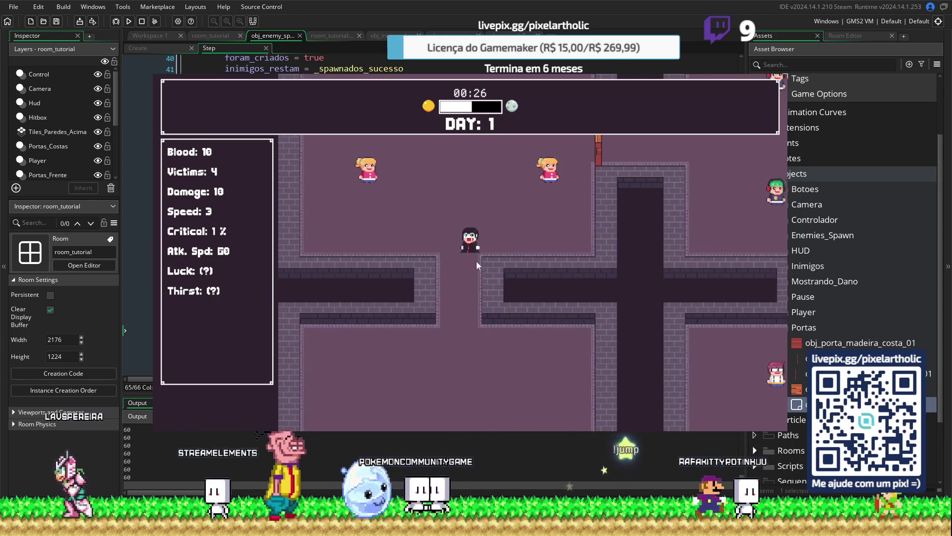
key("s")
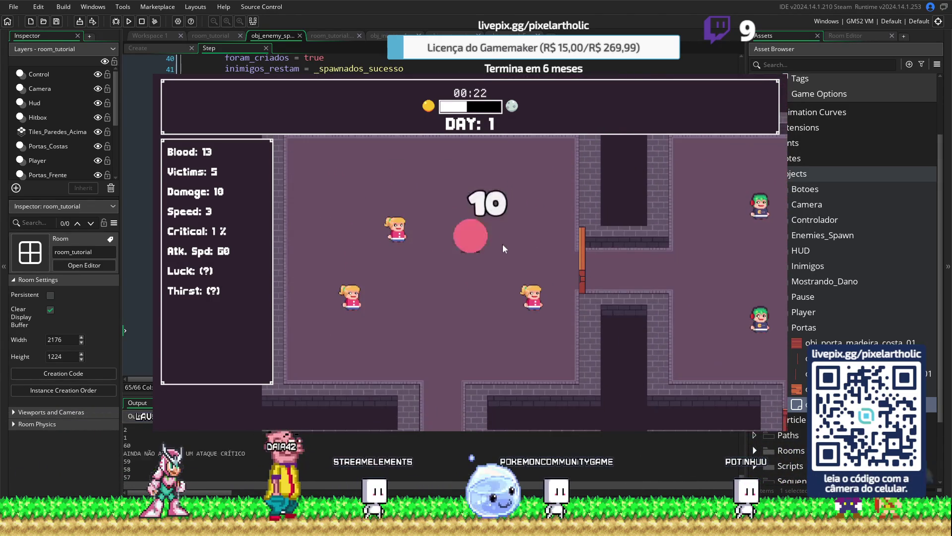
key("s")
key("d")
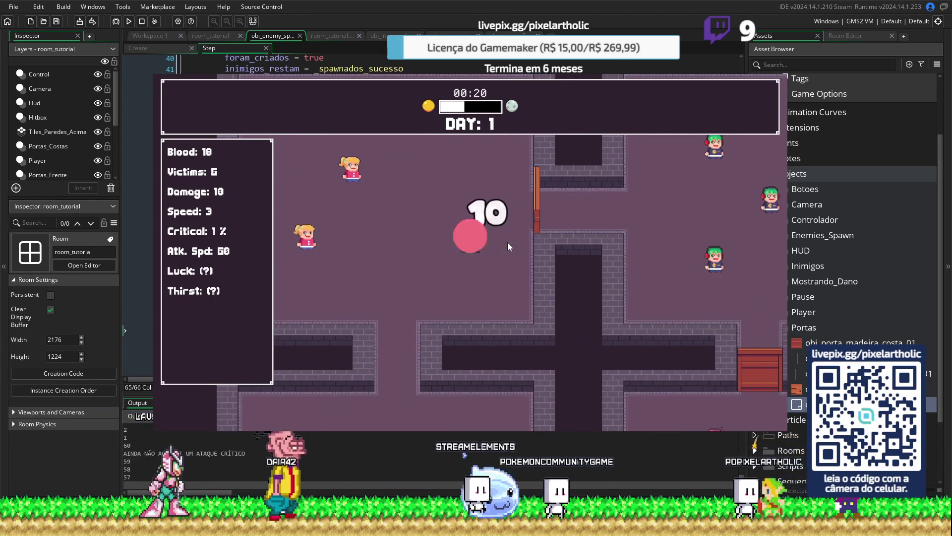
key("a")
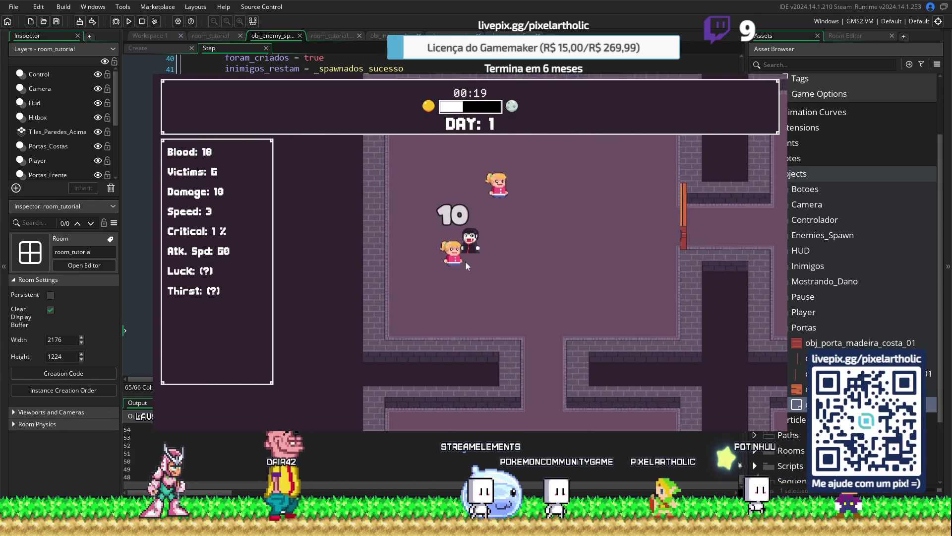
key("a")
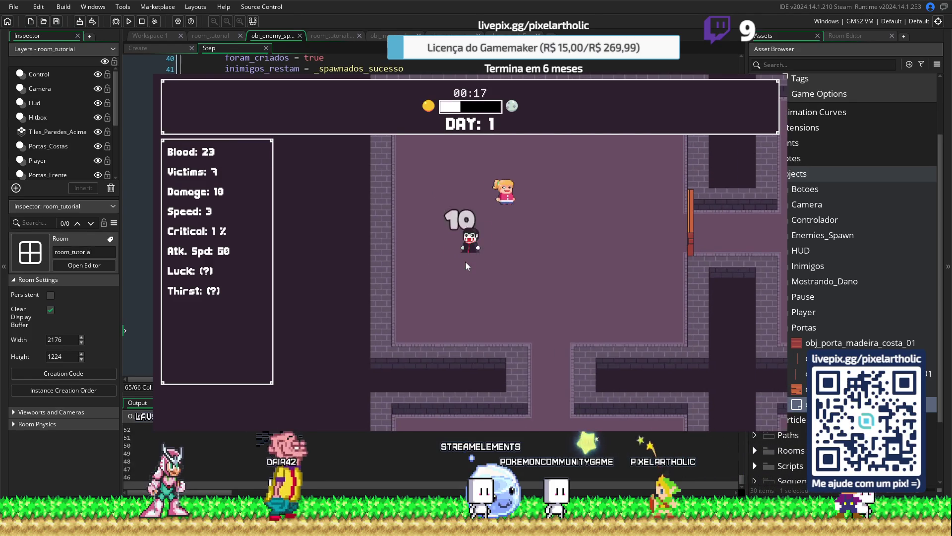
key("d")
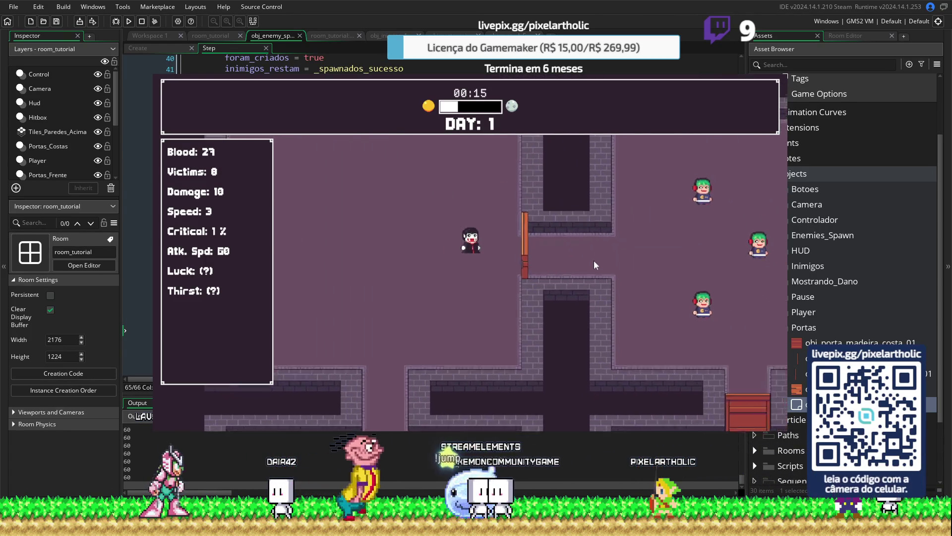
key("d")
key("s")
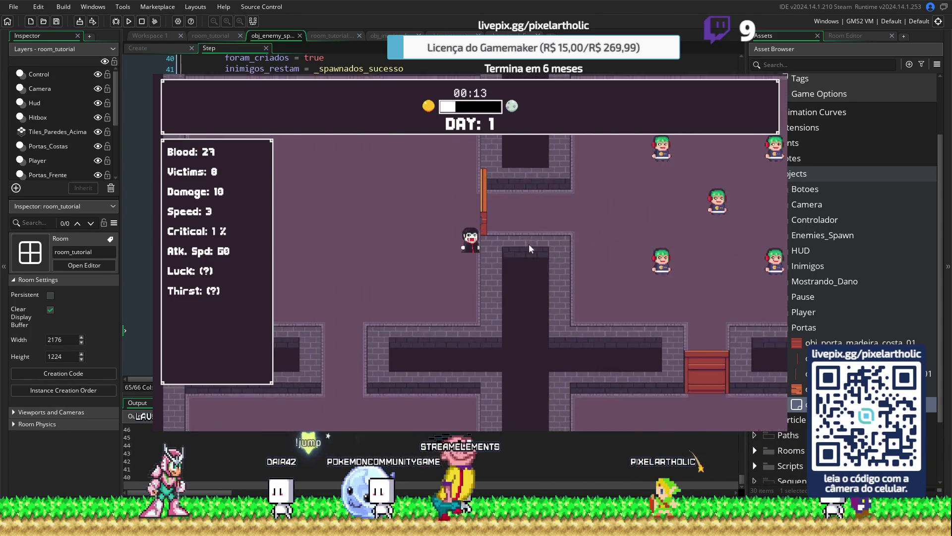
key("a")
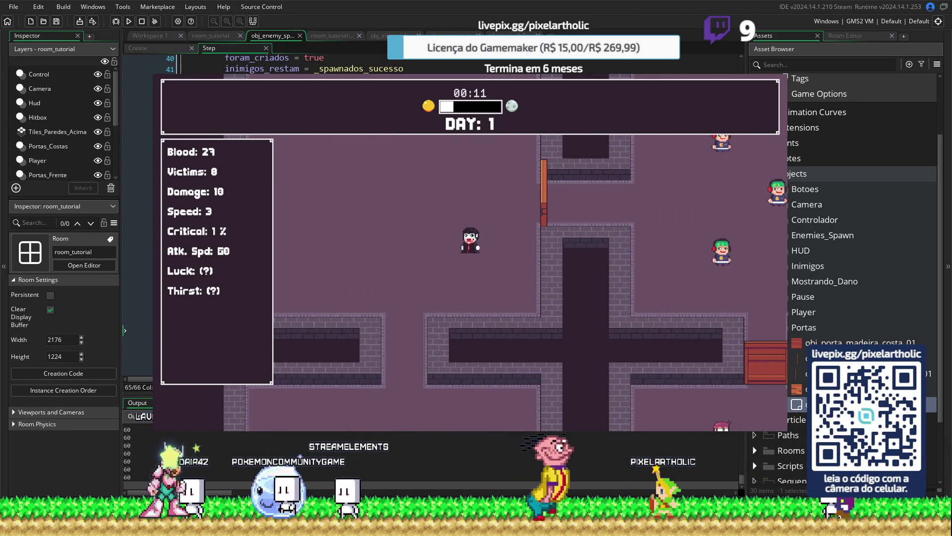
key("Escape")
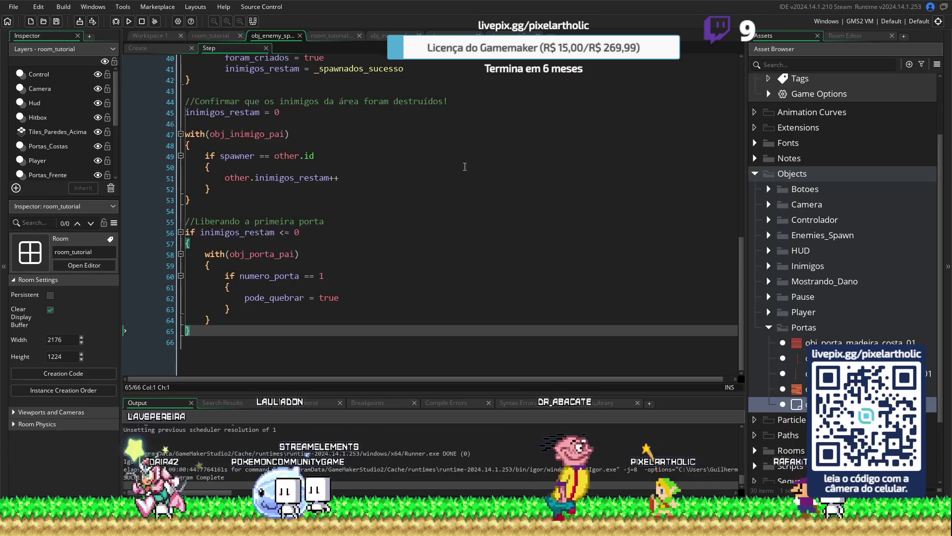
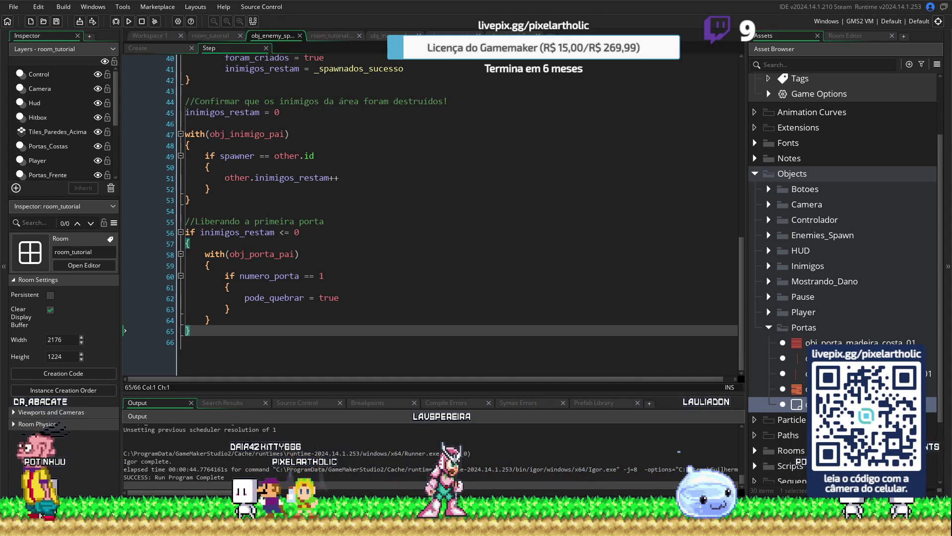
Step: Collapse the Portas folder and expand Enemies_Spawn > Fase 01 to reveal its two spawn objects
left_click(769, 327)
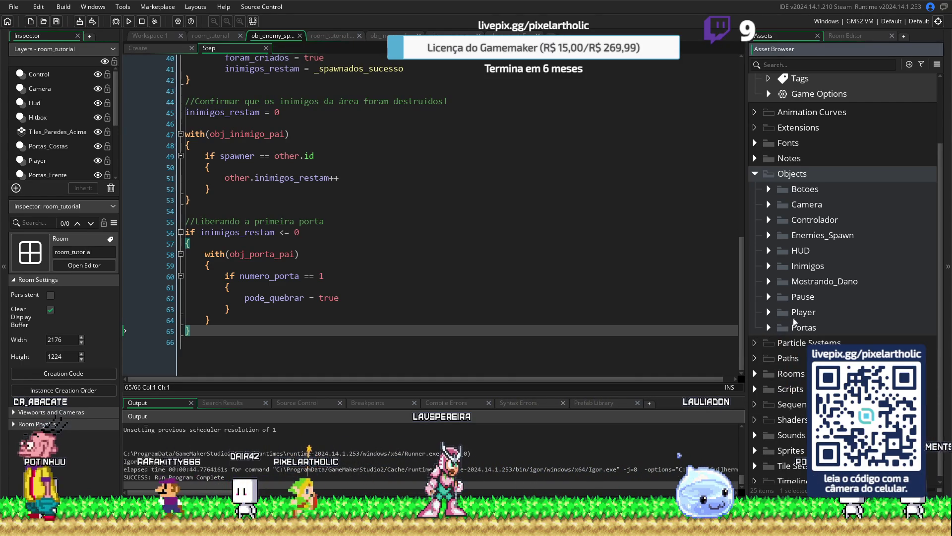
left_click(770, 235)
left_click(783, 250)
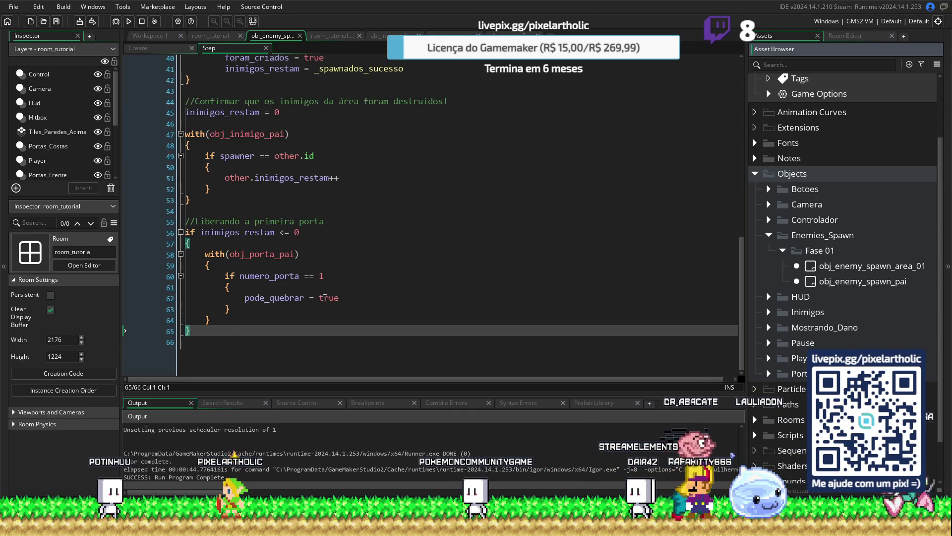
Step: Begin appending a !porta_liberada check to line 56's 'inimigos_restam <= 0' condition
left_click(399, 310)
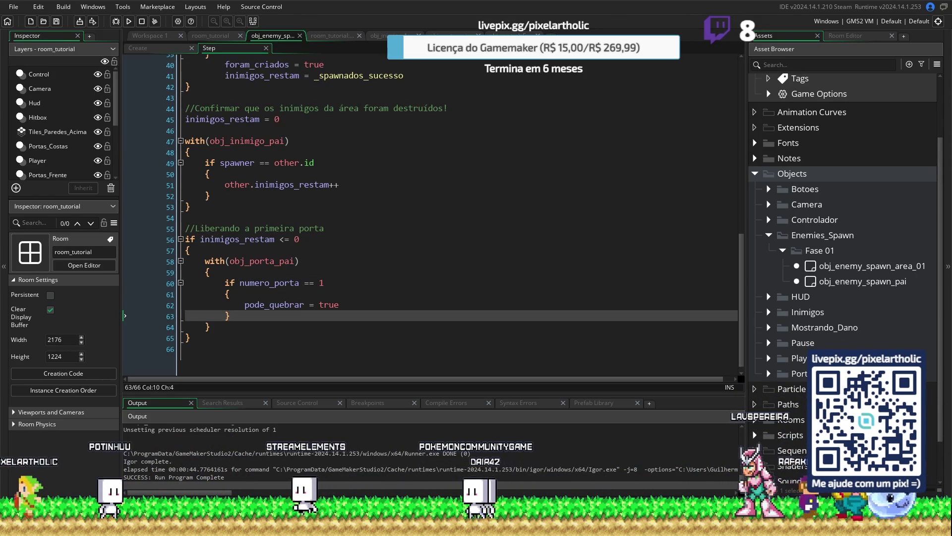
left_click(319, 239)
type("and")
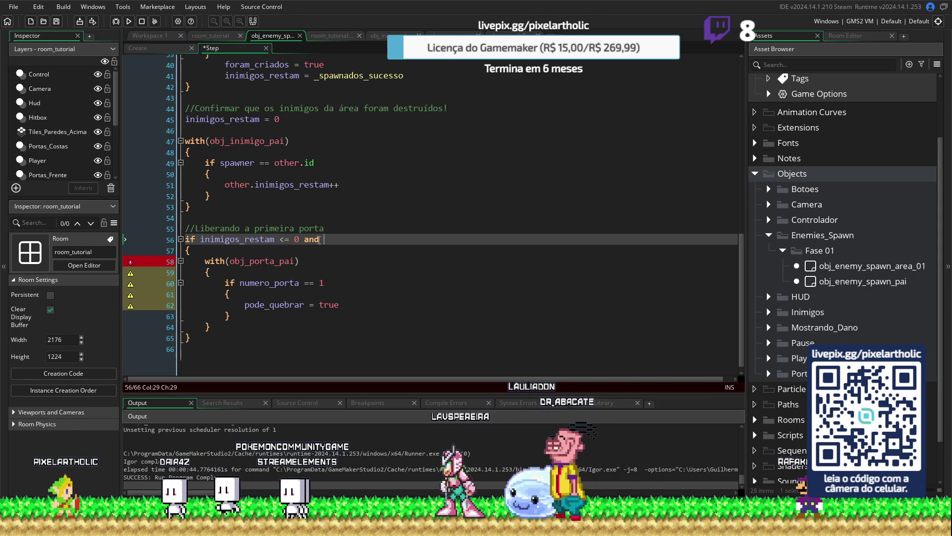
type("!porta")
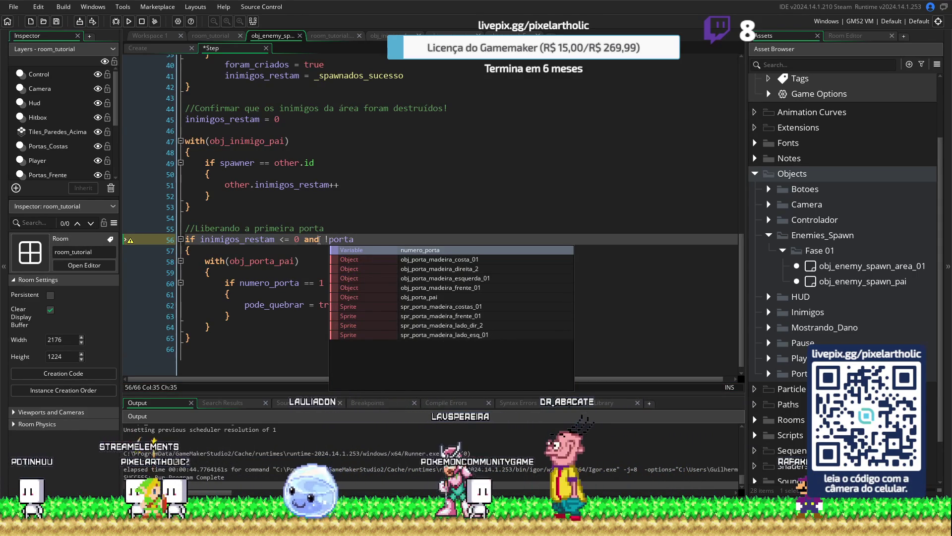
type("_1")
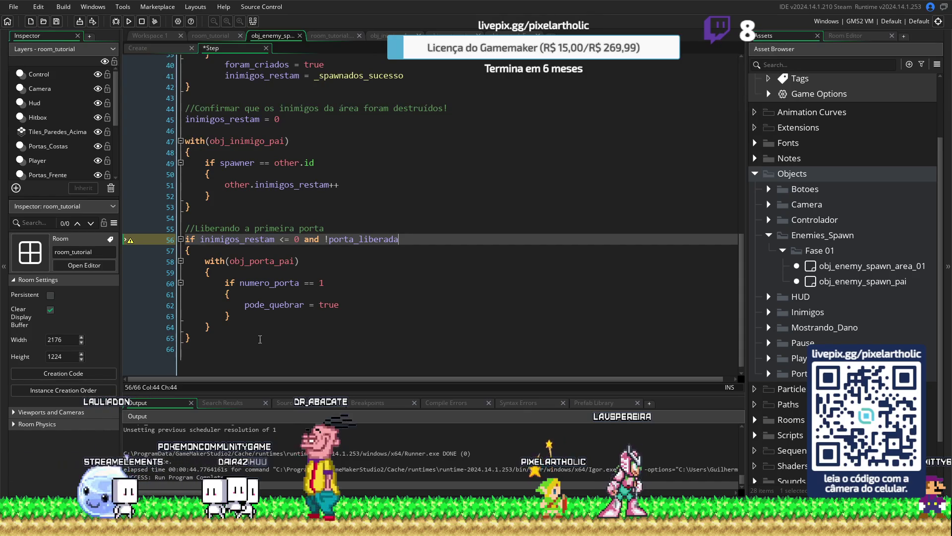
Step: Add 'porta_liberada = true' on a new line after the door-release block
left_click(220, 327)
key("Return")
key("Return")
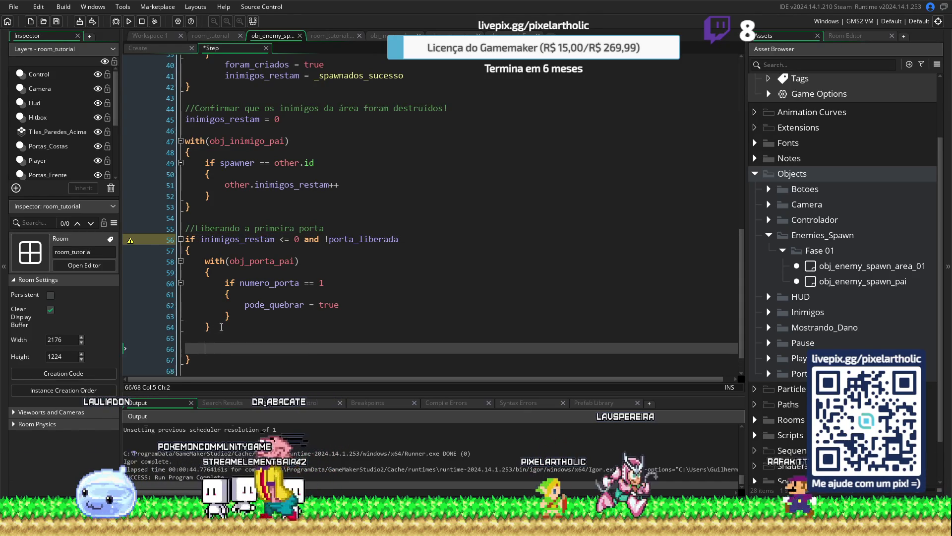
type("porta_liberada =")
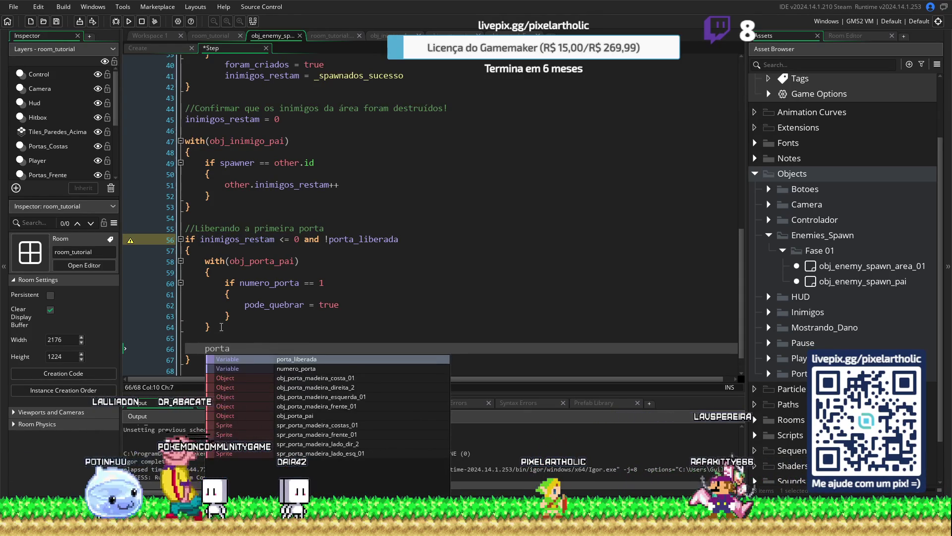
key("Return")
type("==")
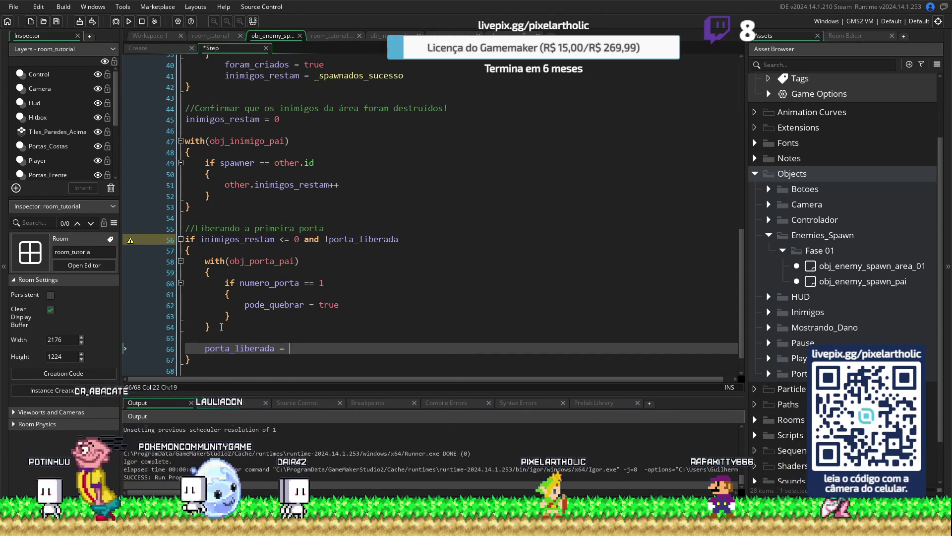
key("BackSpace")
type("true")
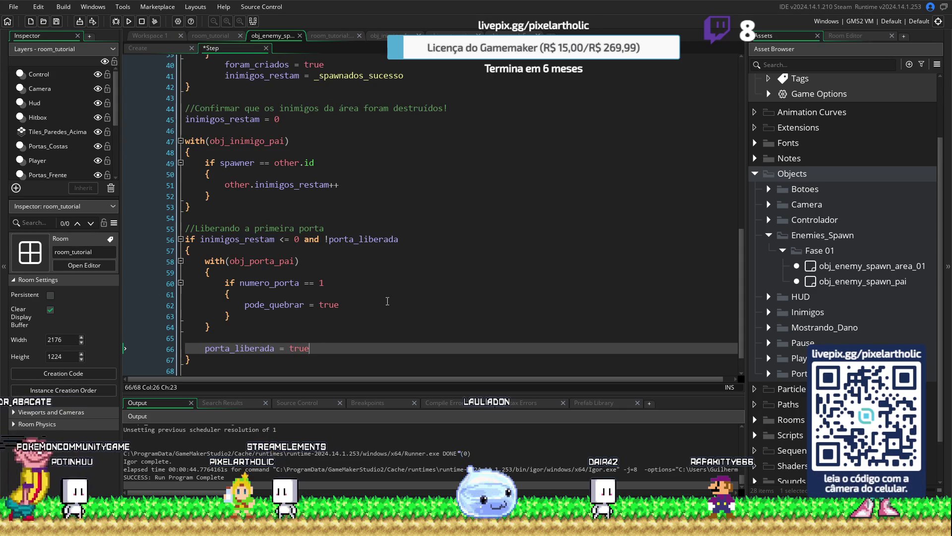
Step: Replace the door number 1 on line 60 with other.numero_porta
double_click(320, 283)
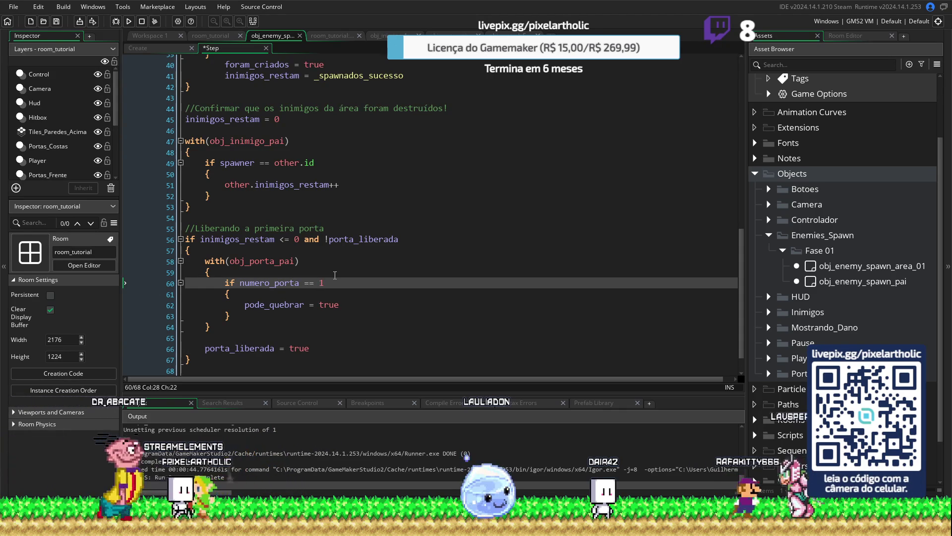
type("oth")
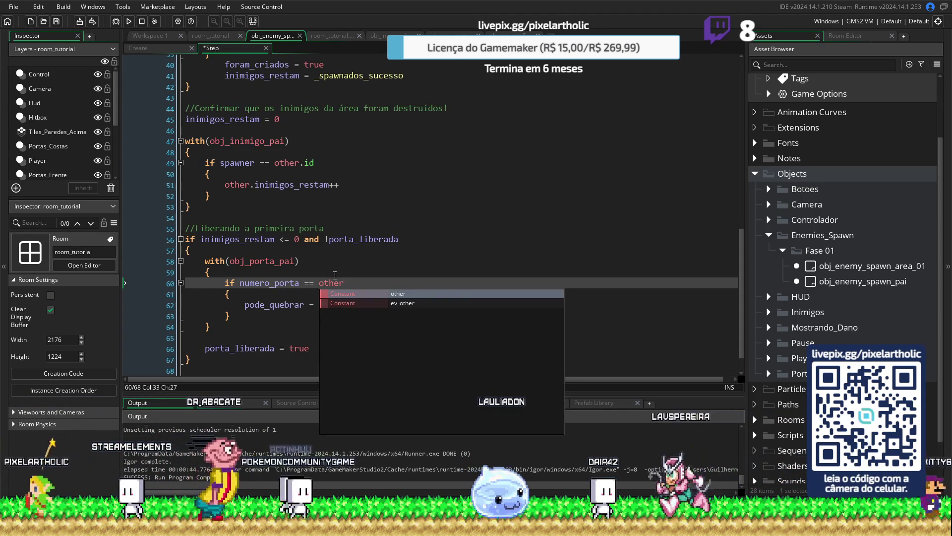
type("er.")
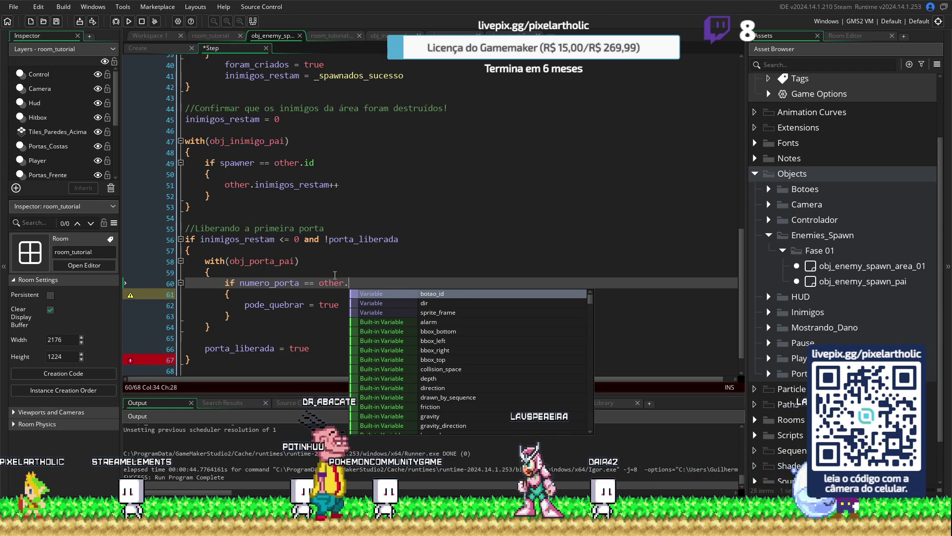
type("num")
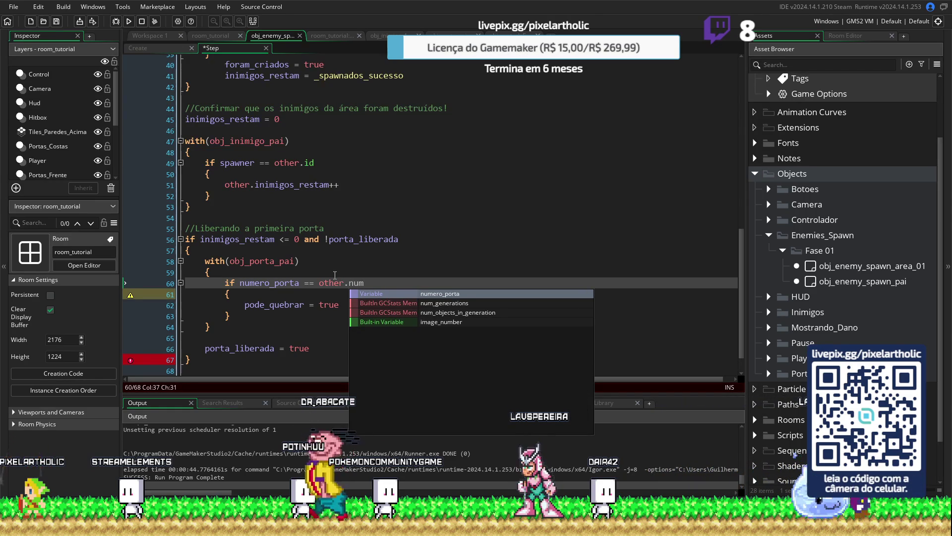
key("Return")
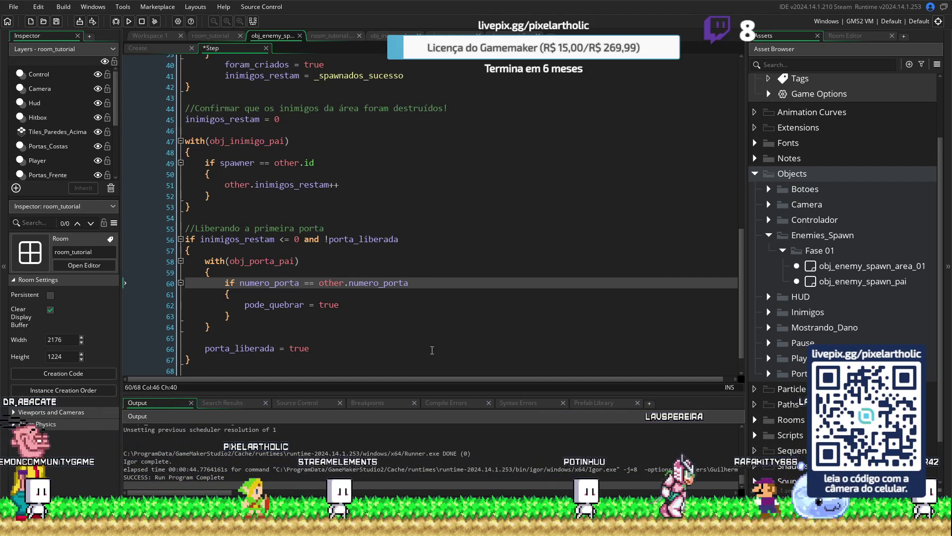
scroll(377, 337, "down", 1)
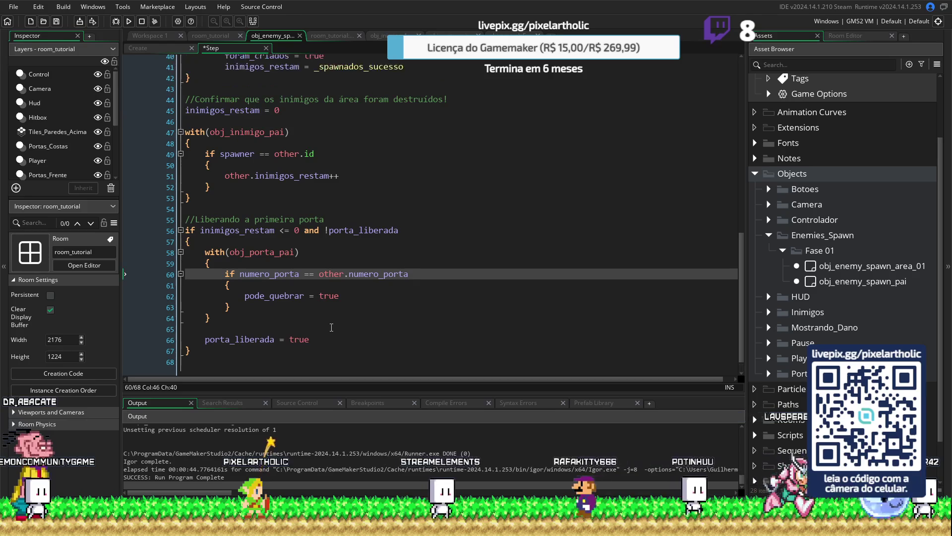
Step: Save and run the game with F5; the build fails, then view the spawner's Create event
key("F5")
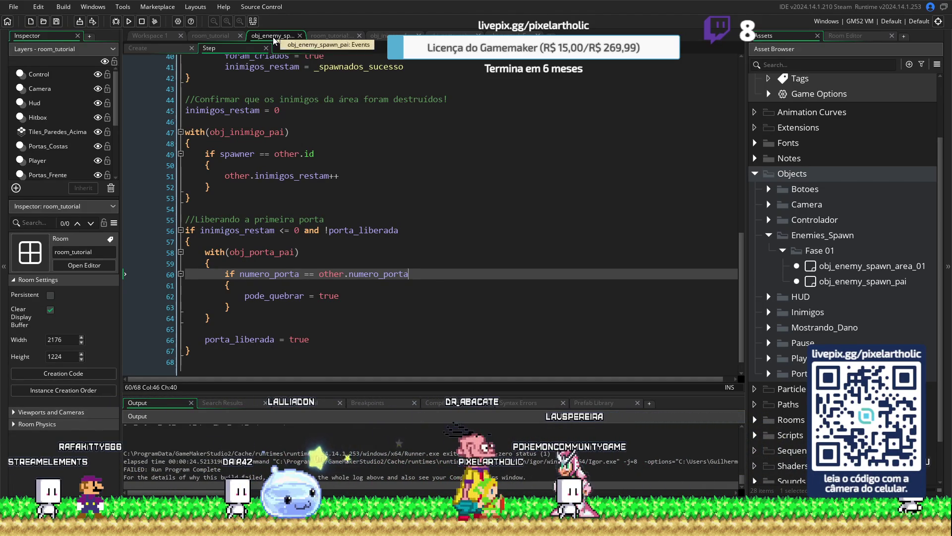
left_click(169, 47)
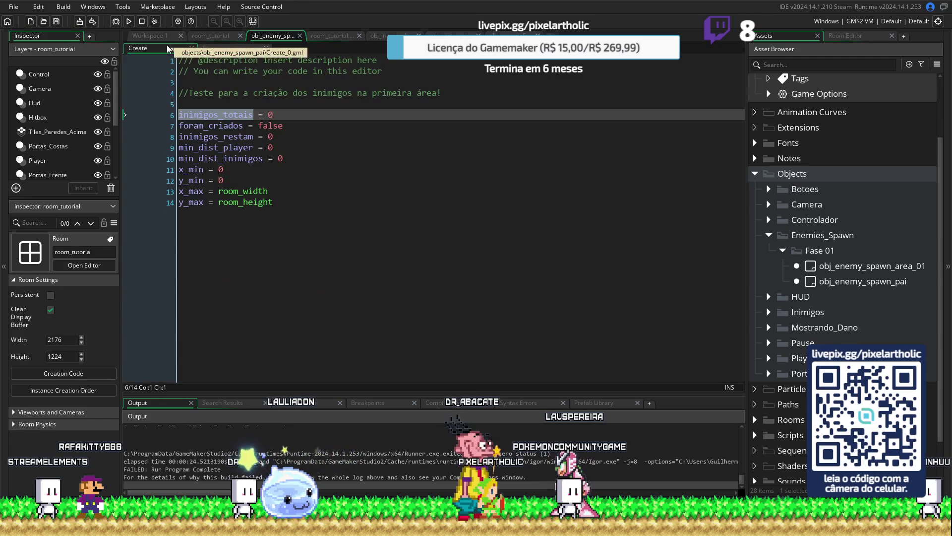
Step: Declare porta_liberada = false and numero_porta = 0 in the spawner's Create event and save
left_click(303, 110)
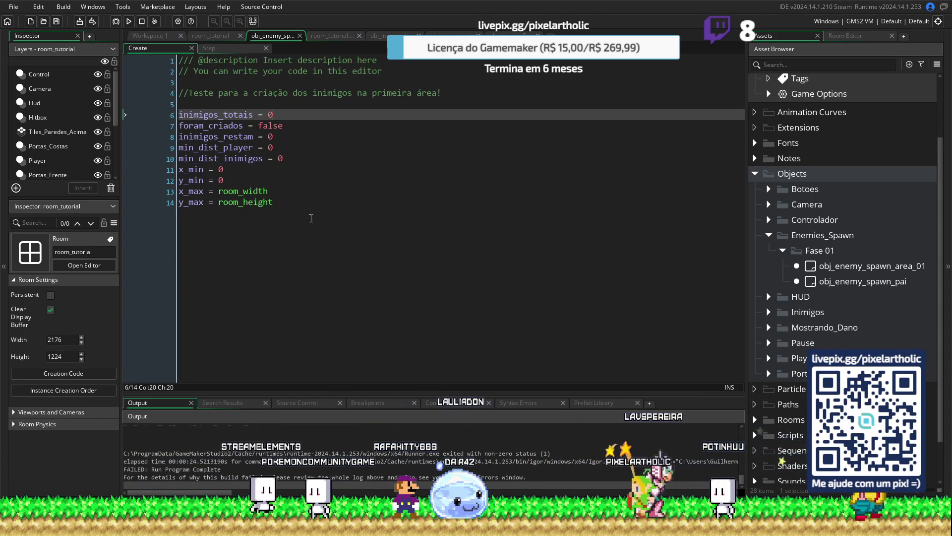
left_click(296, 208)
key("Return")
key("Return")
type("ta_liberada = false")
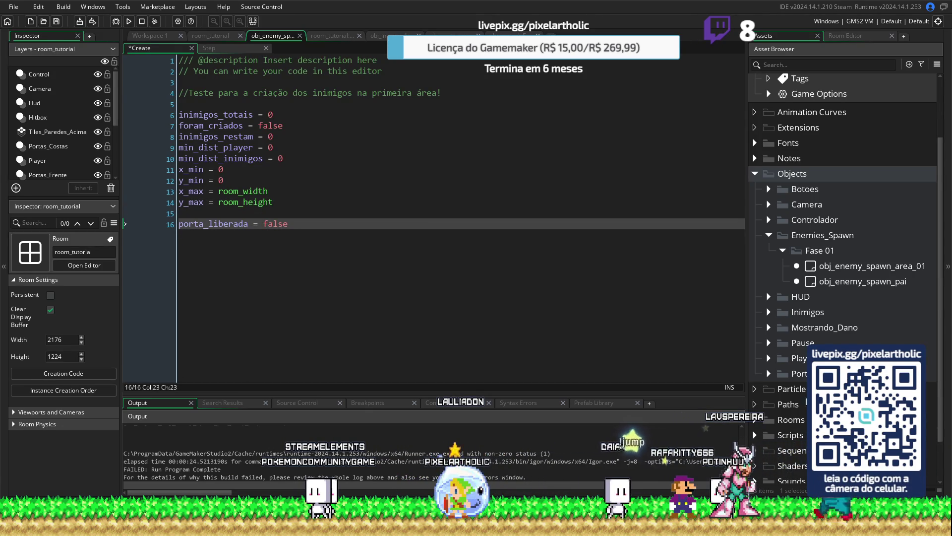
key("Return")
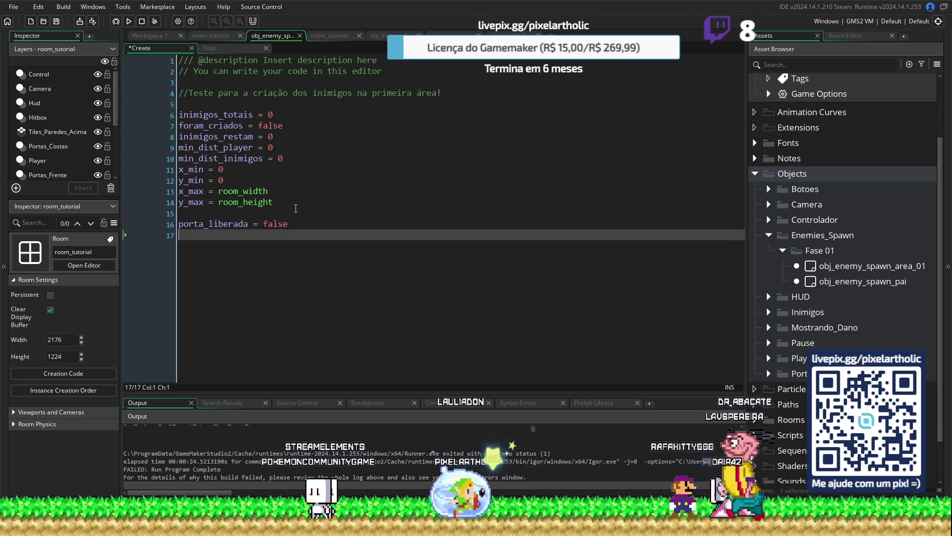
type("numero_porta = 0")
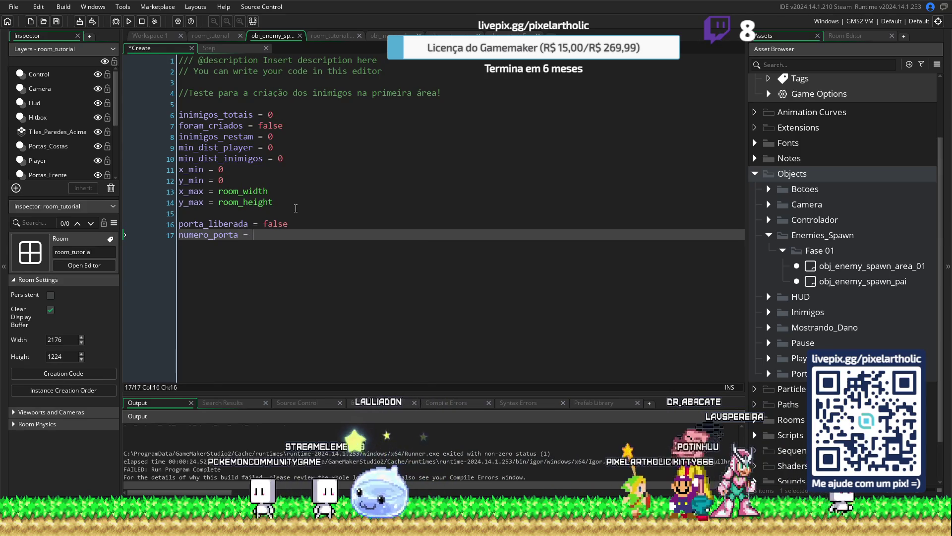
key("ctrl+s")
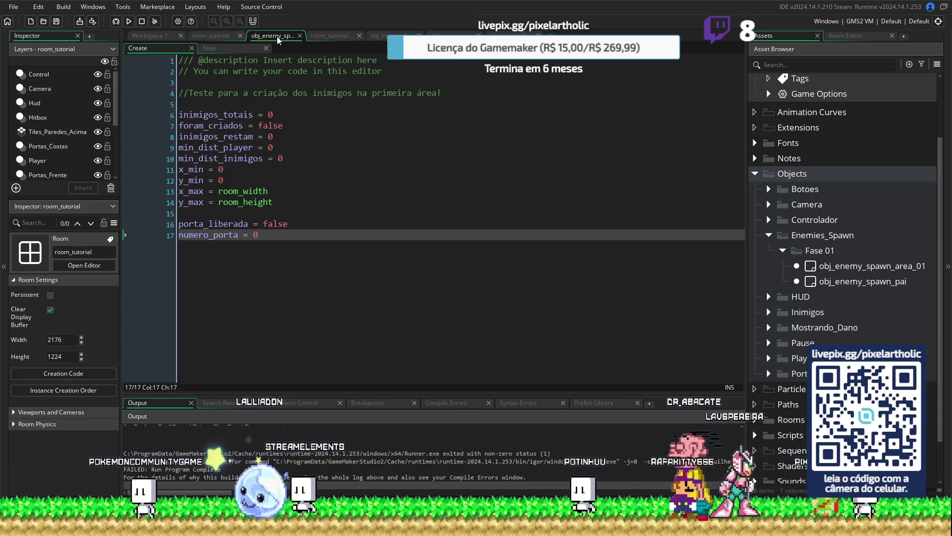
left_click(326, 35)
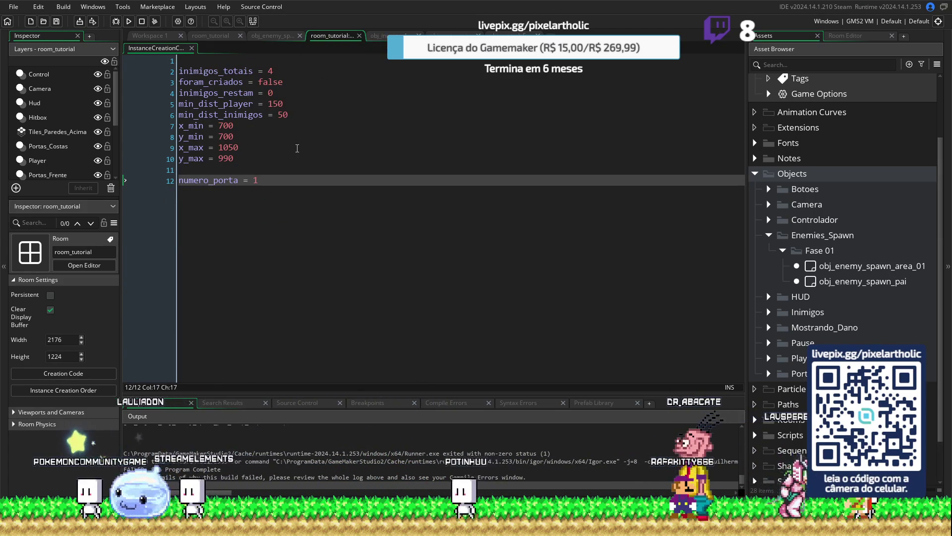
Step: Compare the spawner's Create variables with the porta_liberada and numero_porta = 1 lines in room_tutorial's creation code
left_click(271, 36)
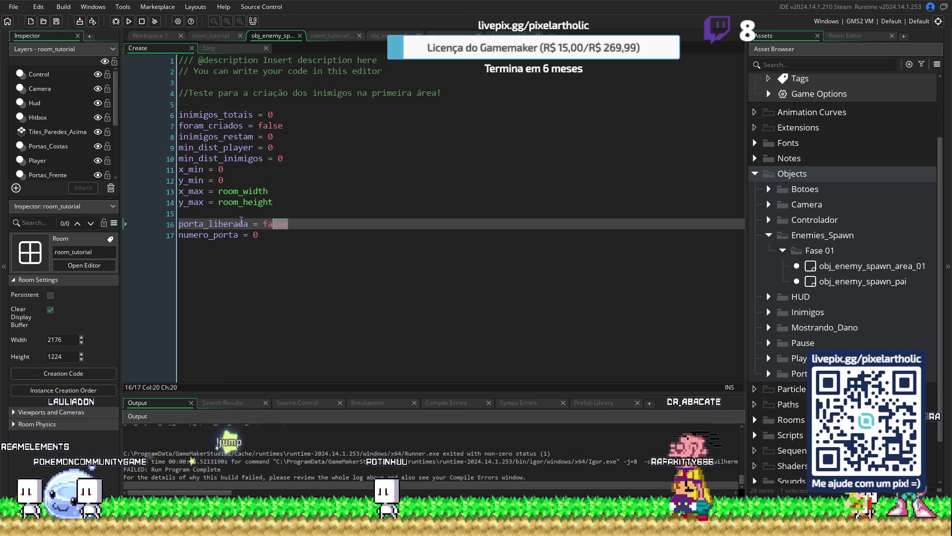
left_click(327, 36)
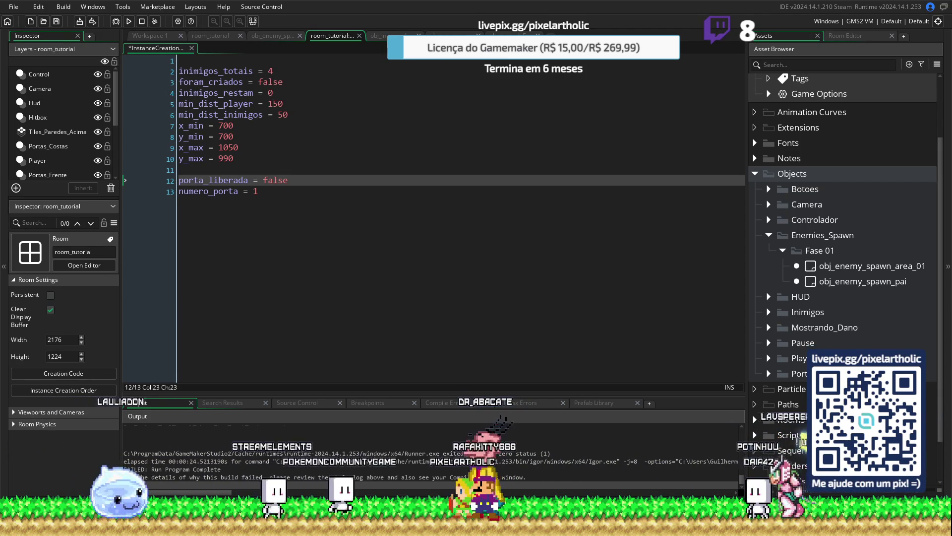
left_click_drag(258, 192, 171, 180)
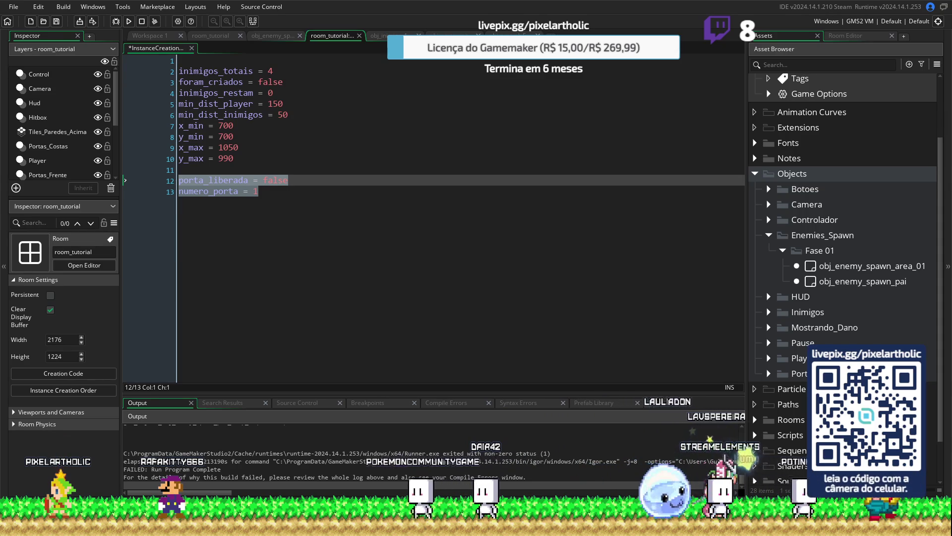
left_click(258, 191)
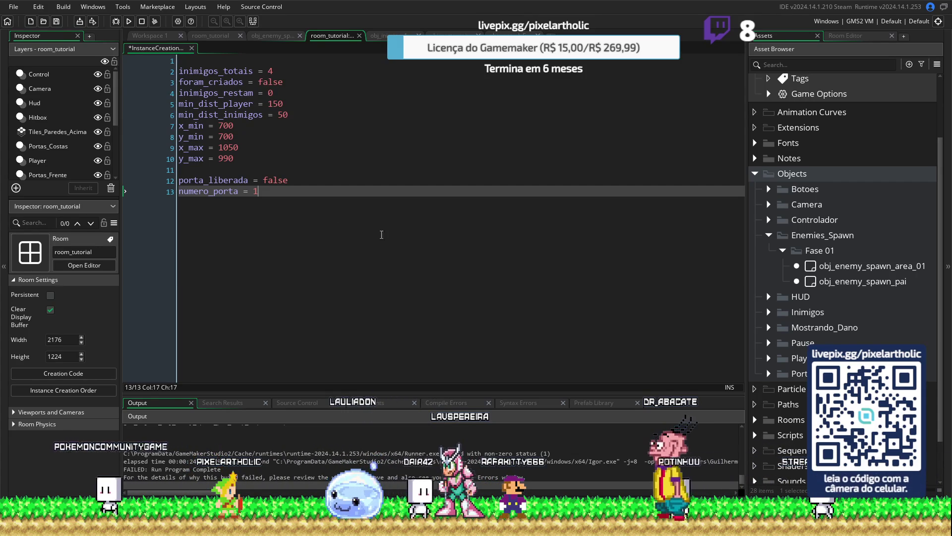
Step: Delete the porta_liberada and numero_porta lines from room_tutorial's creation code and run with F5
left_click(286, 181)
key("shift+Home")
key("BackSpace")
left_click(213, 170)
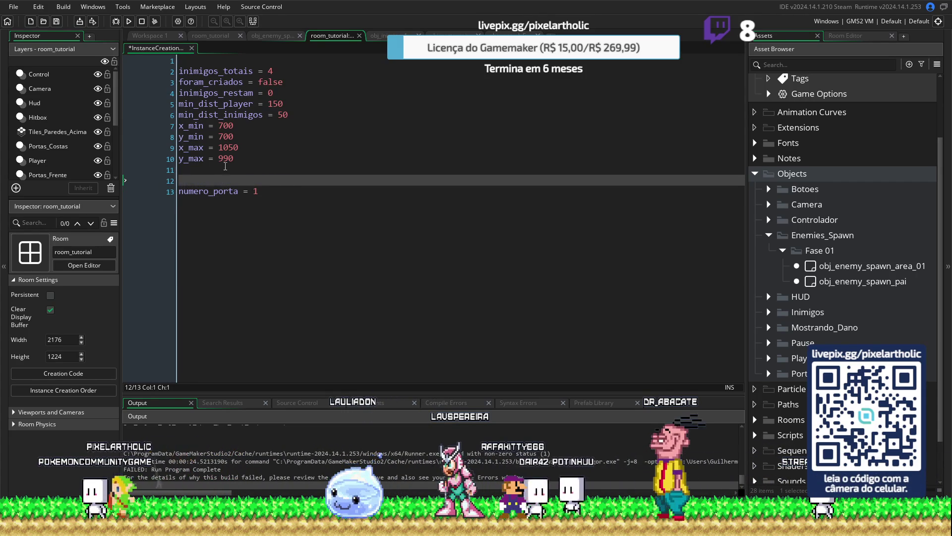
key("Delete")
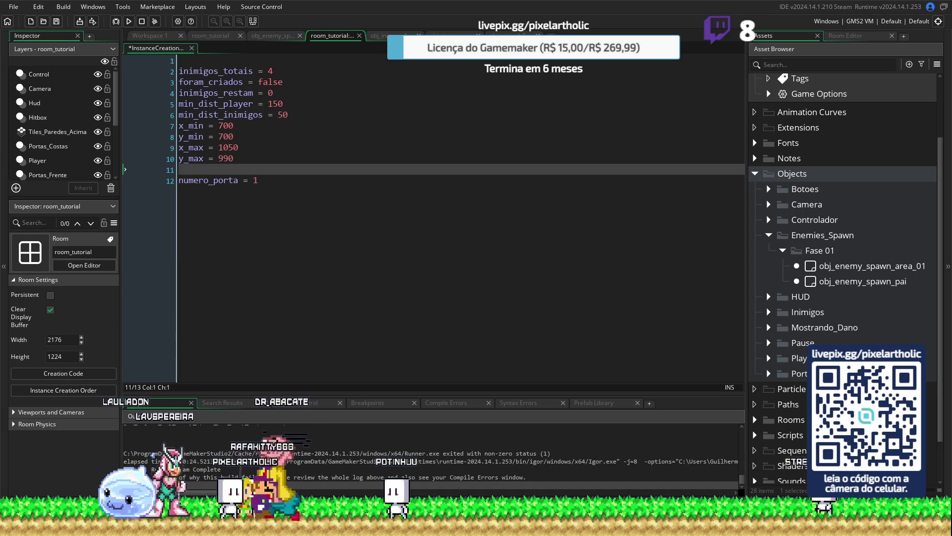
left_click(180, 181)
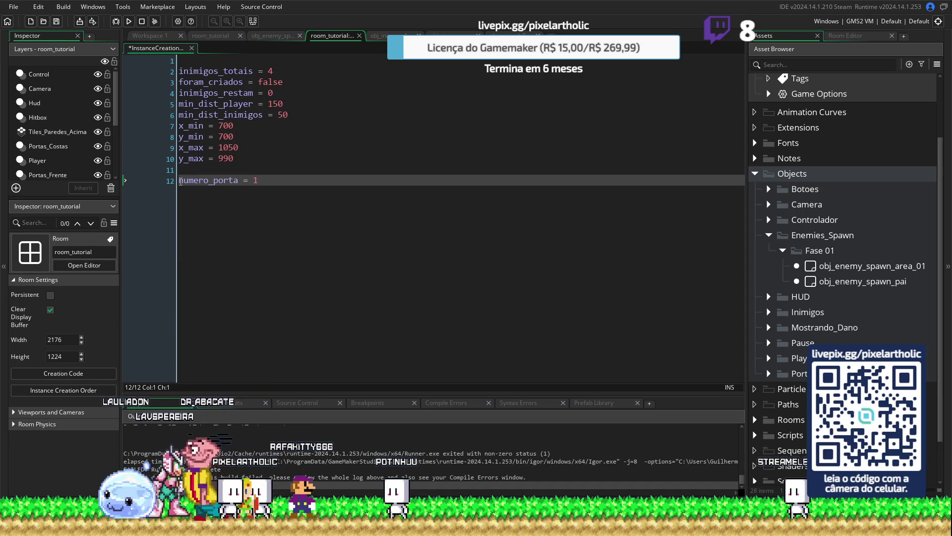
key("Delete")
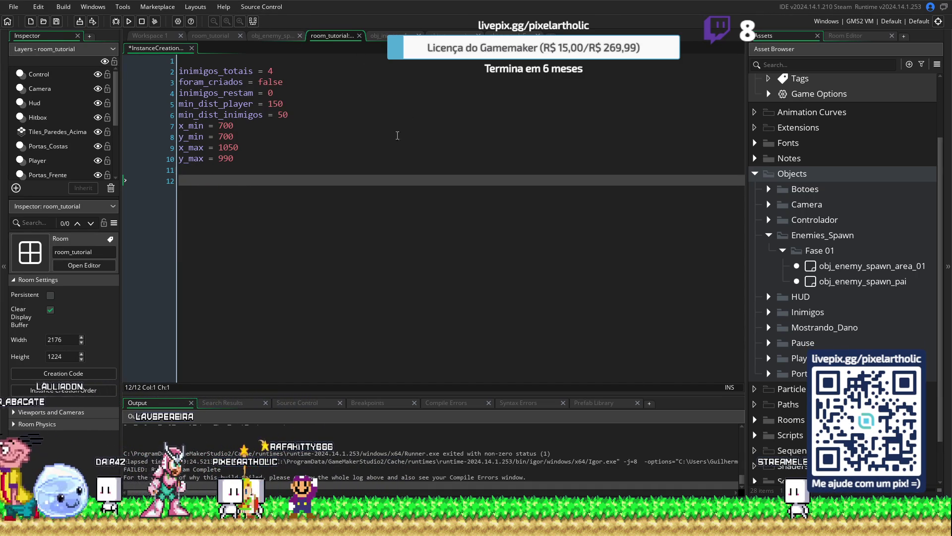
key("F5")
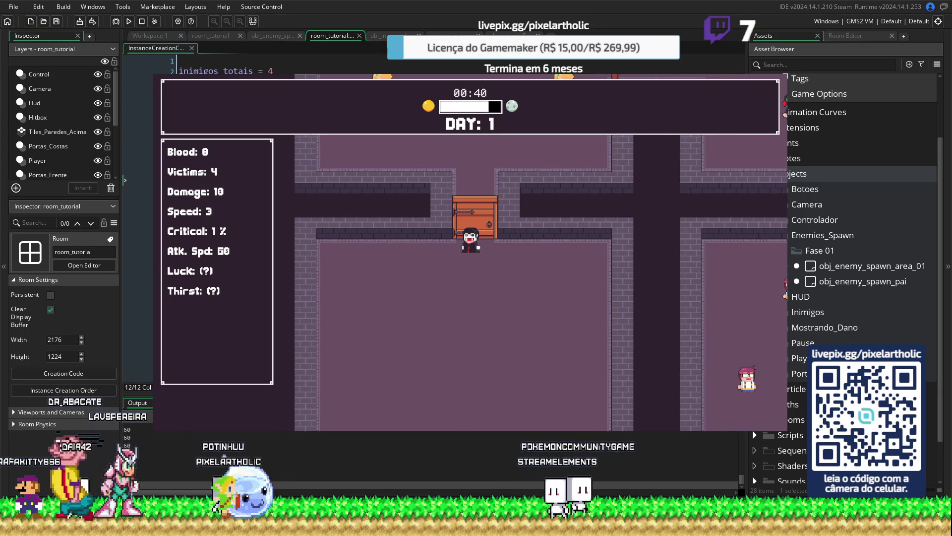
Step: Close the running game and return to obj_enemy_spawn's Create event
key("Escape")
left_click(272, 35)
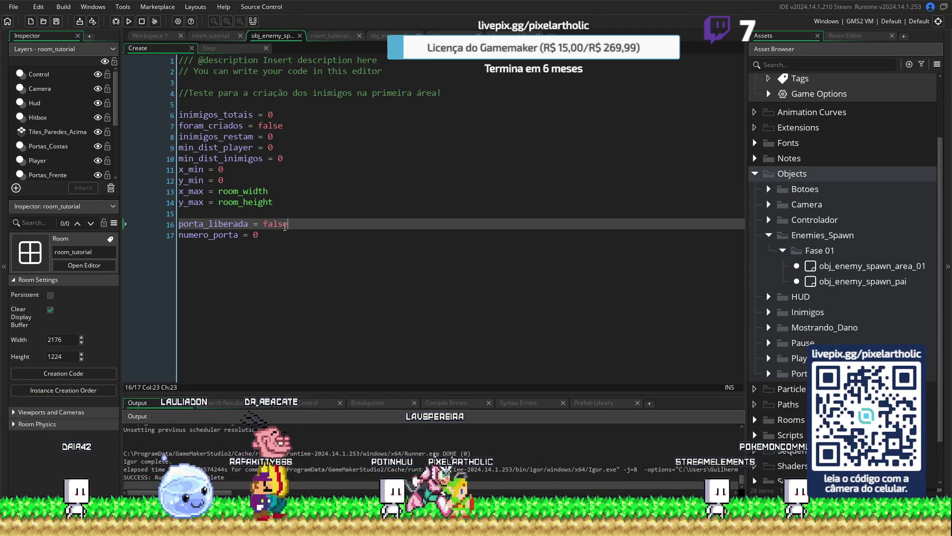
Step: Change numero_porta to 1 on line 17 and relaunch the game with F5
left_click(255, 235)
type("1")
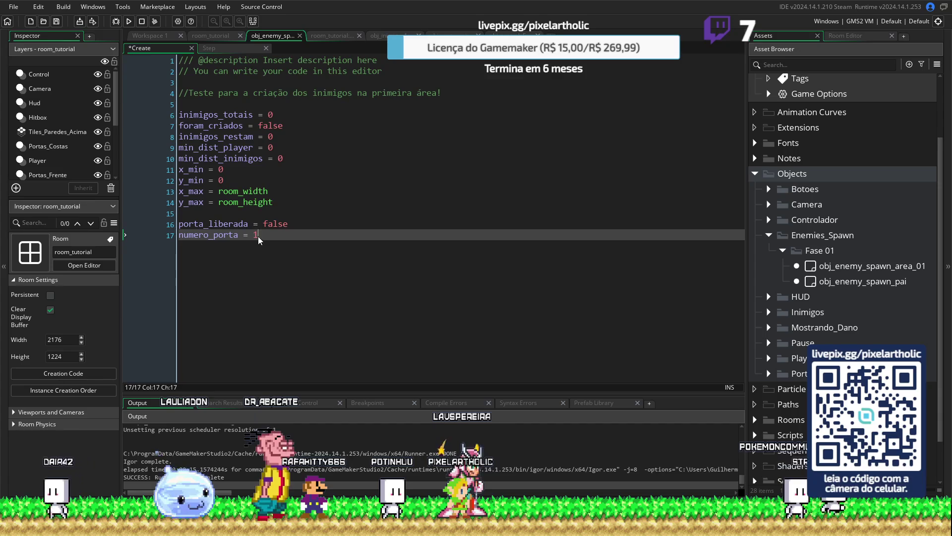
key("F5")
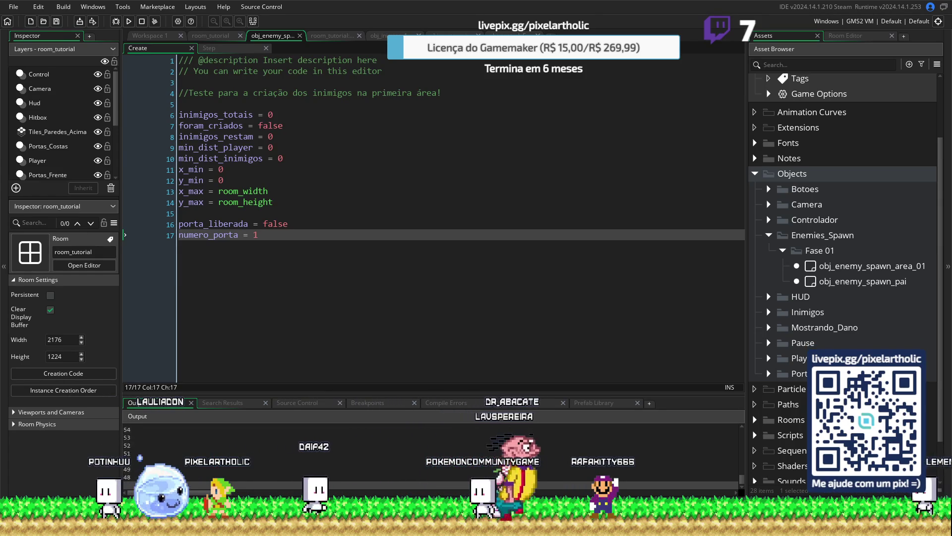
Step: Walk the player north through the door, close the game, and review the spawner's Step door logic
key("w")
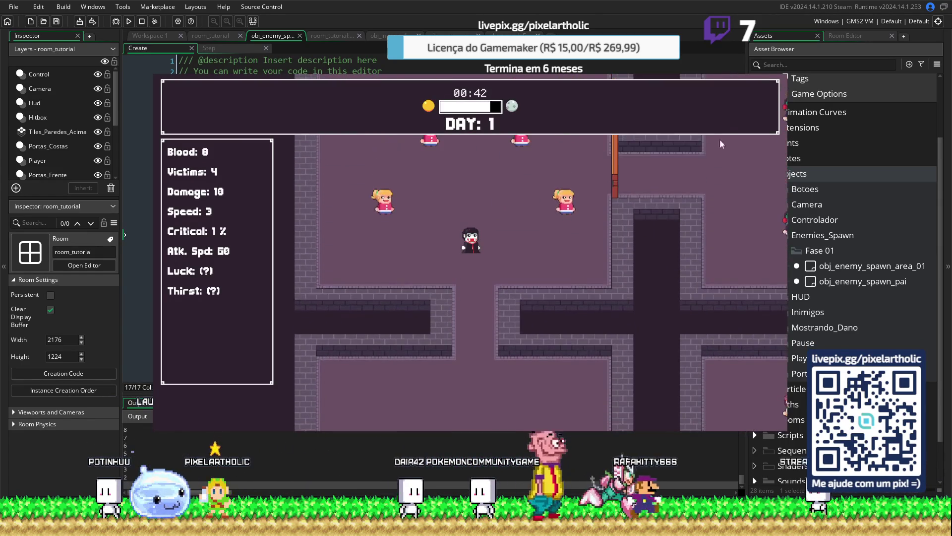
key("Escape")
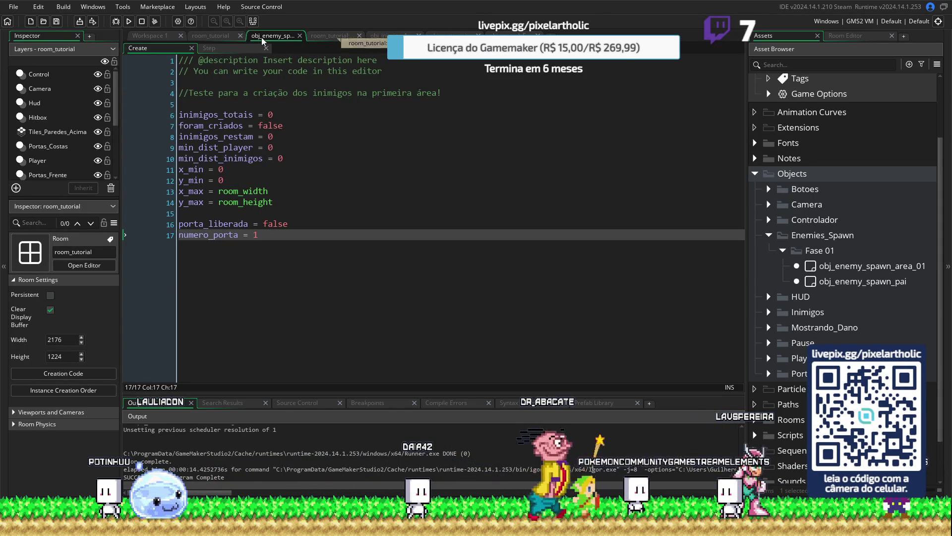
left_click(213, 48)
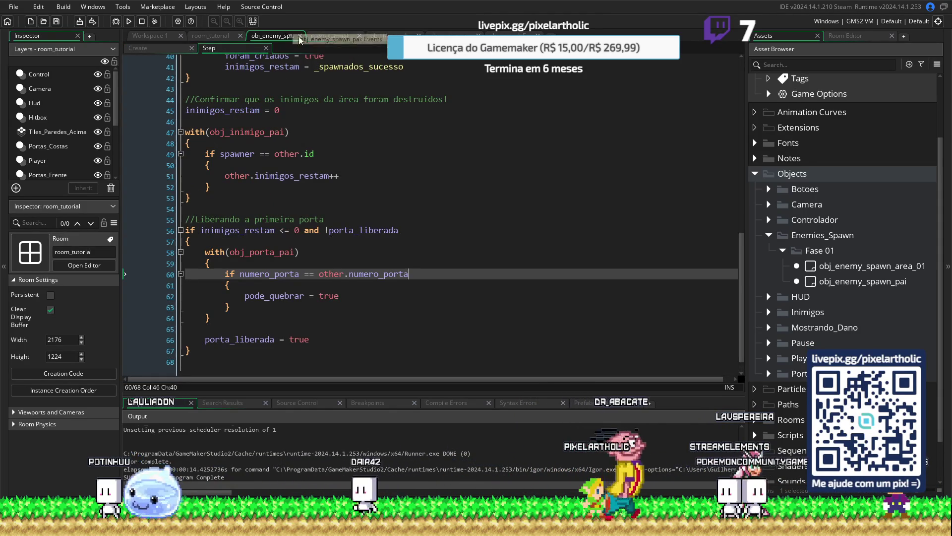
left_click(328, 37)
left_click(269, 37)
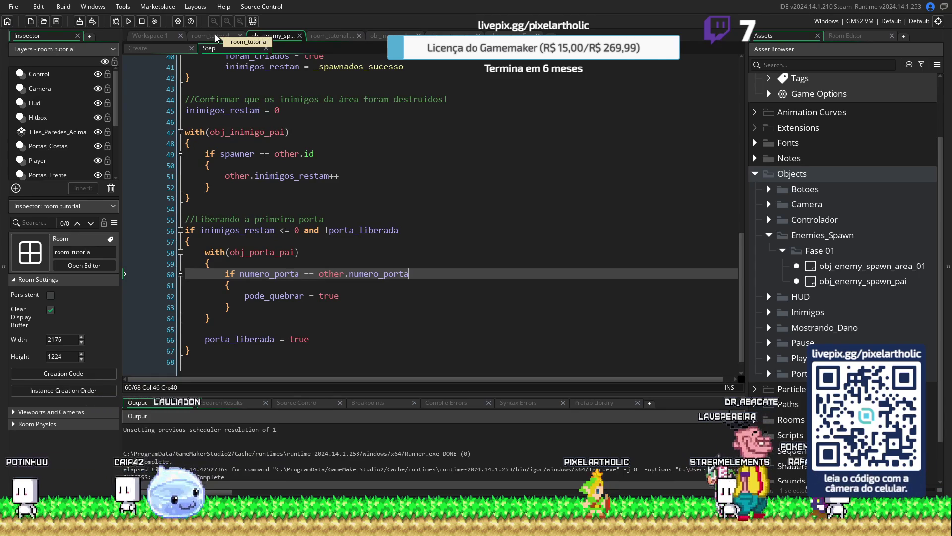
left_click(215, 34)
left_click(274, 35)
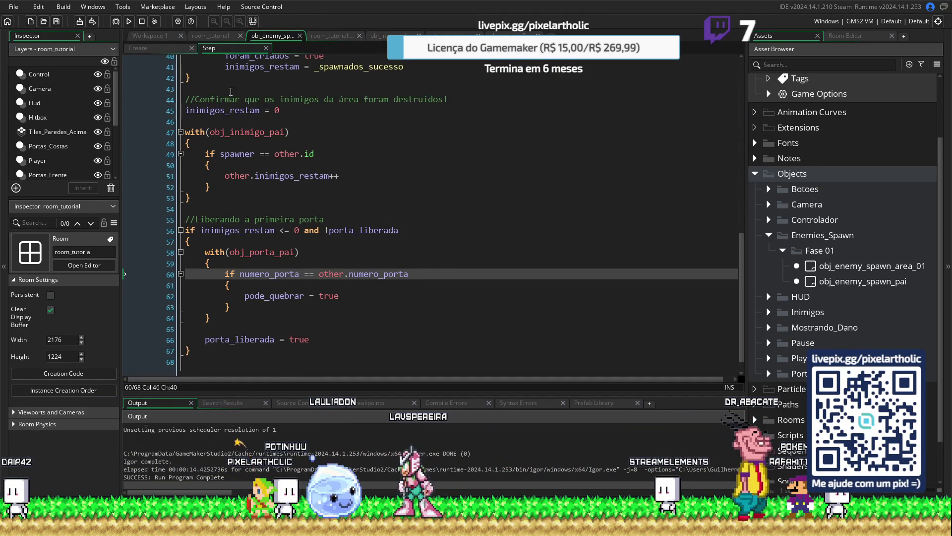
Step: Return to the Create event and inspect the numero_porta assignment on line 17
left_click(159, 49)
left_click_drag(278, 237, 229, 237)
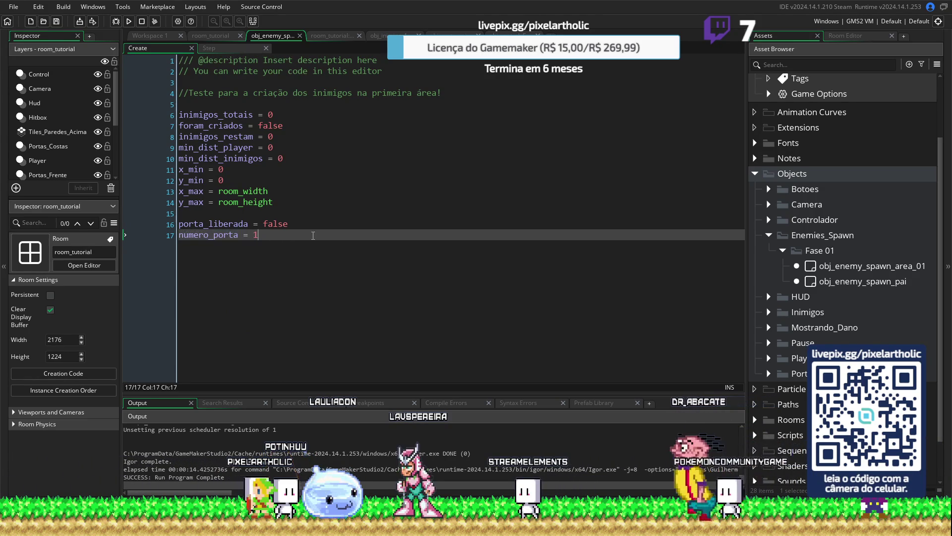
left_click(279, 238)
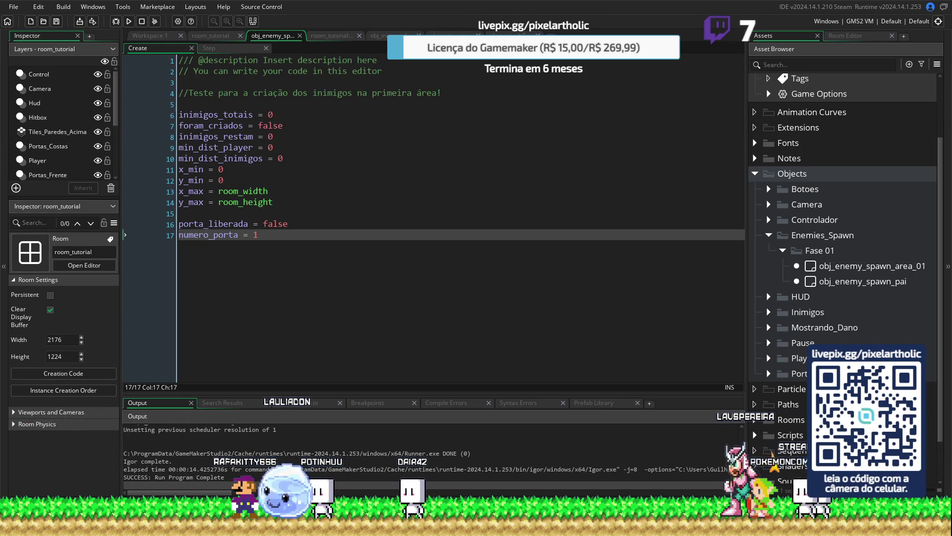
Step: Collapse Fase 01 and Enemies_Spawn, widen the editor, and open obj_porta_madeira_frente_01 from Portas
left_click(781, 250)
left_click(769, 237)
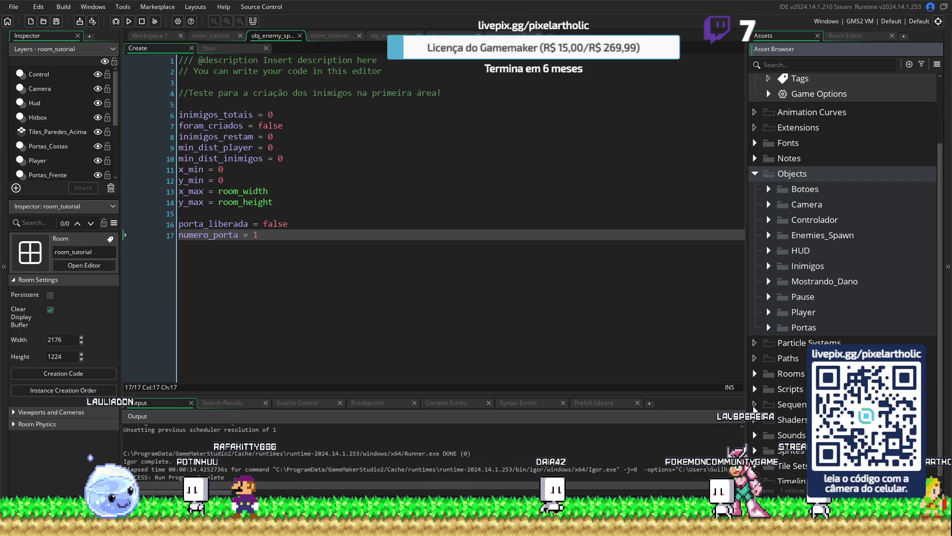
left_click_drag(747, 402, 758, 402)
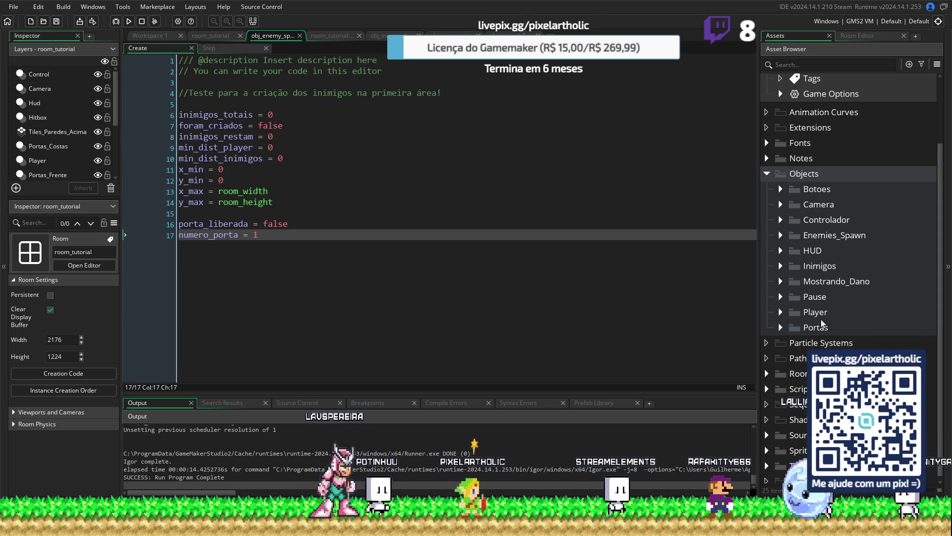
left_click(781, 328)
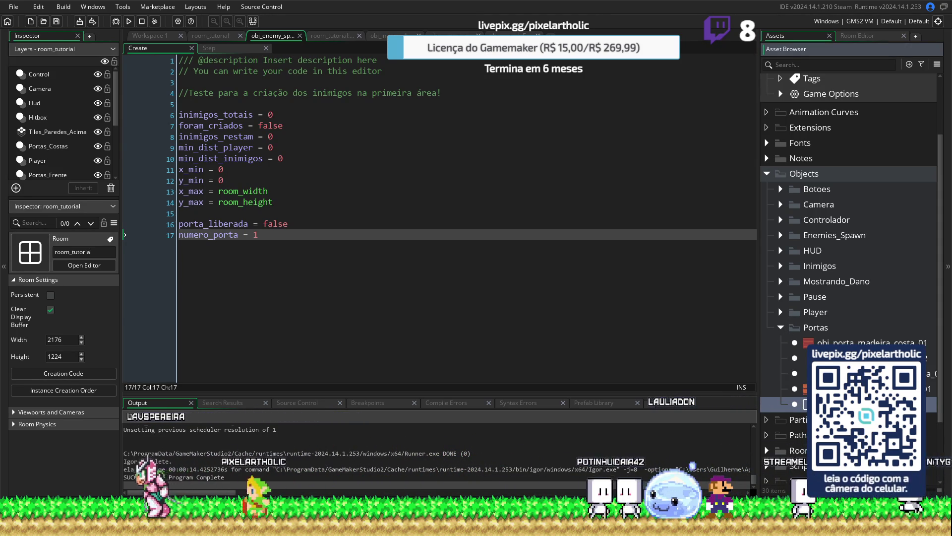
double_click(819, 388)
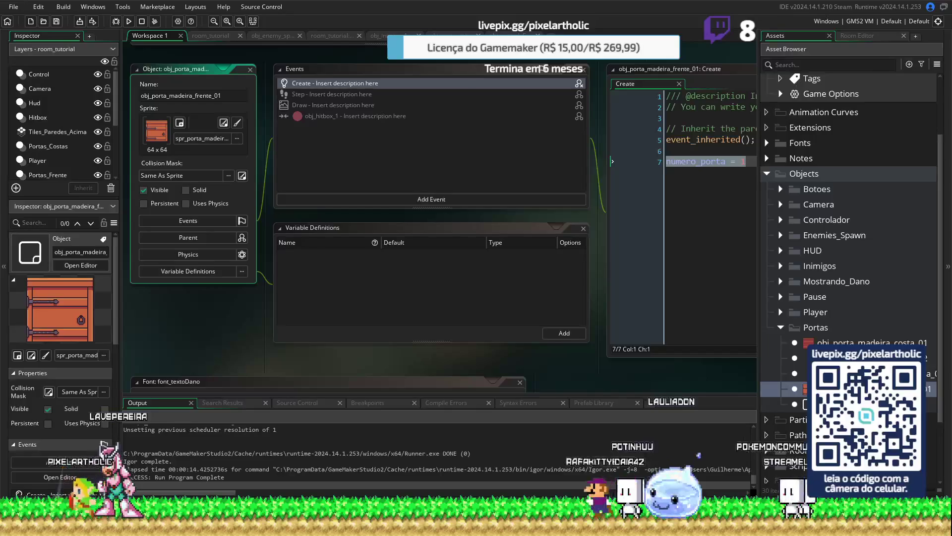
Step: Edit numero_porta in obj_porta_madeira_frente_01's Create event and run the game with F5
left_click(716, 162)
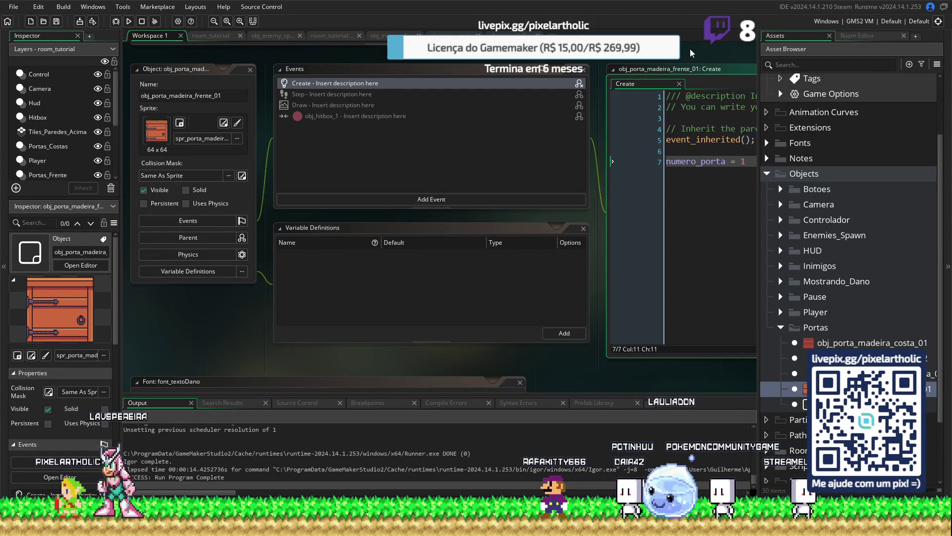
left_click_drag(693, 53, 522, 60)
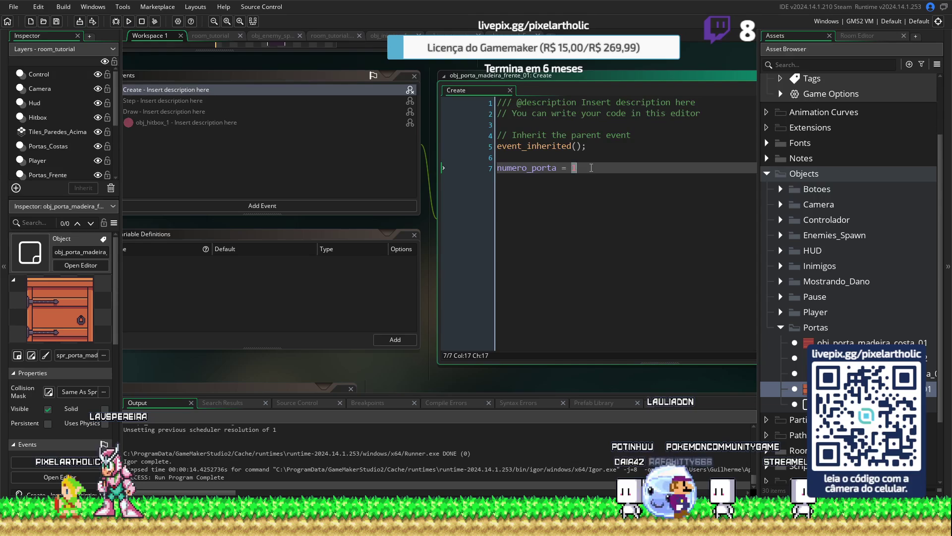
key("F5")
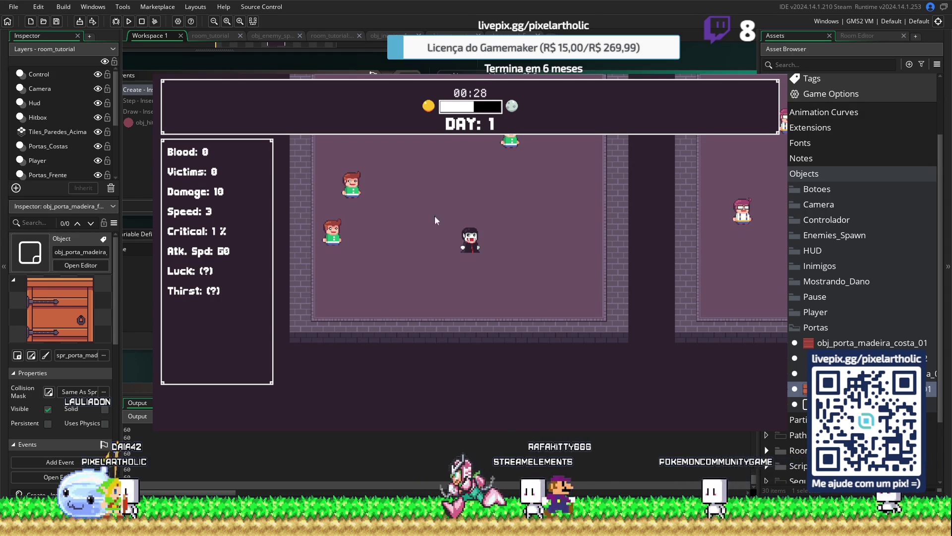
Step: Kill the room's four enemies, walk up to the top door, then quit the game
key("w")
key("w")
key("a")
key("a")
key("s")
key("s")
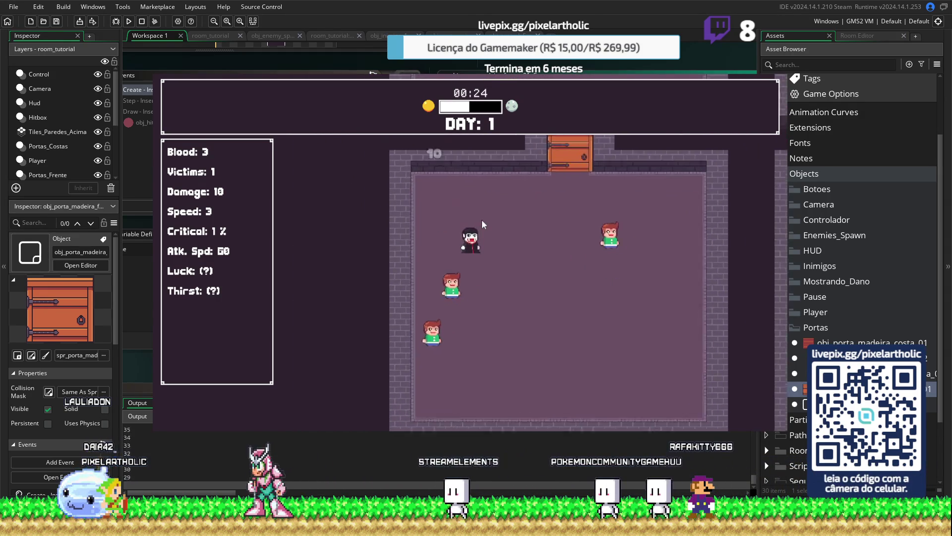
key("w")
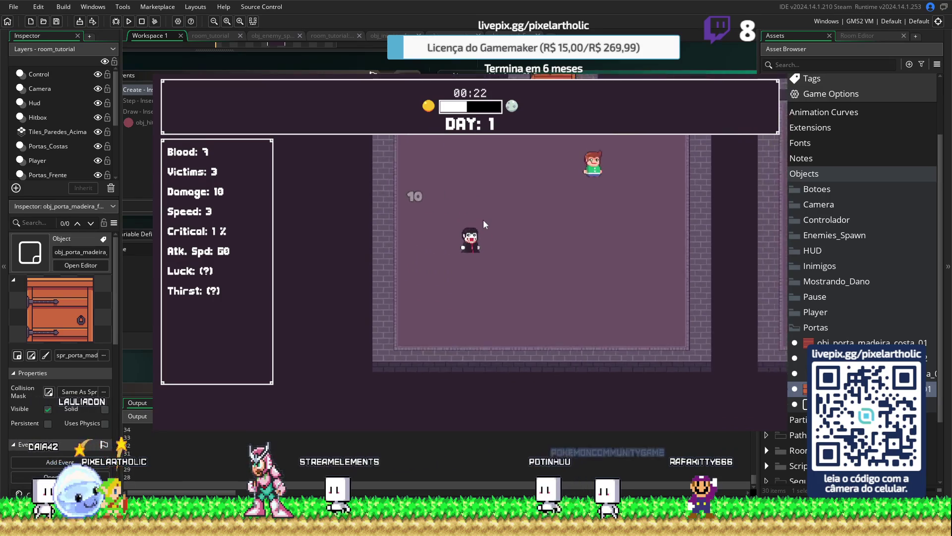
key("w")
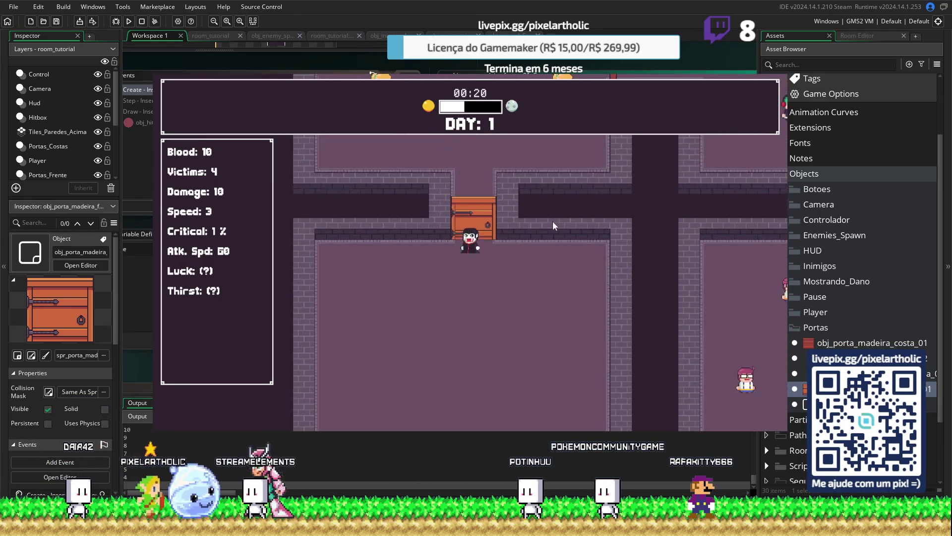
key("Escape")
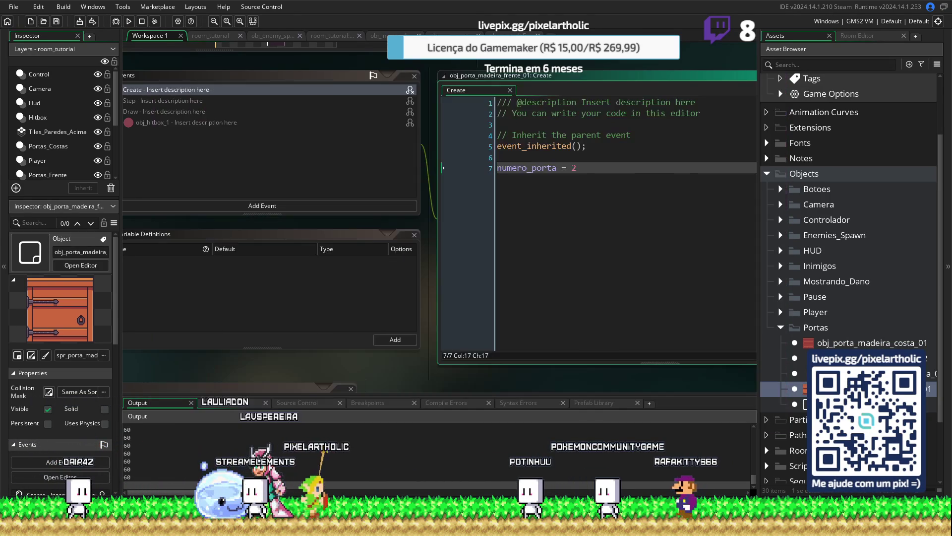
Step: Reset the door's numero_porta to 1 and return to the enemy spawner's code
key("BackSpace")
type("1")
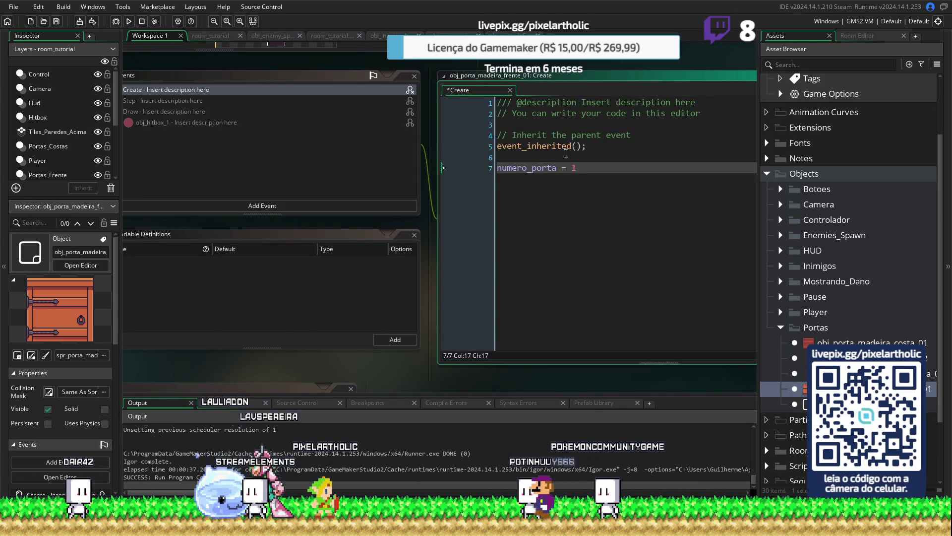
left_click(271, 38)
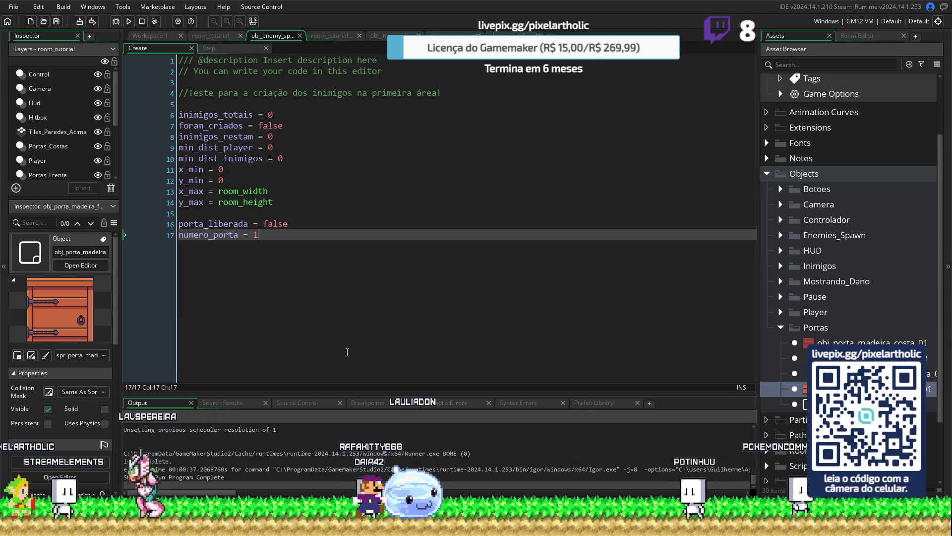
Step: Set numero_porta to 0 and run the game with F5
key("BackSpace")
type("0")
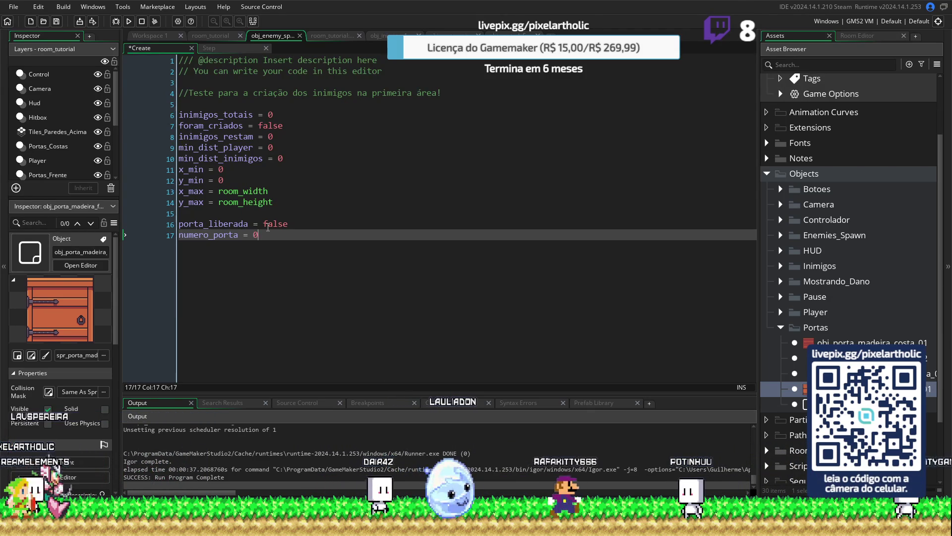
key("F5")
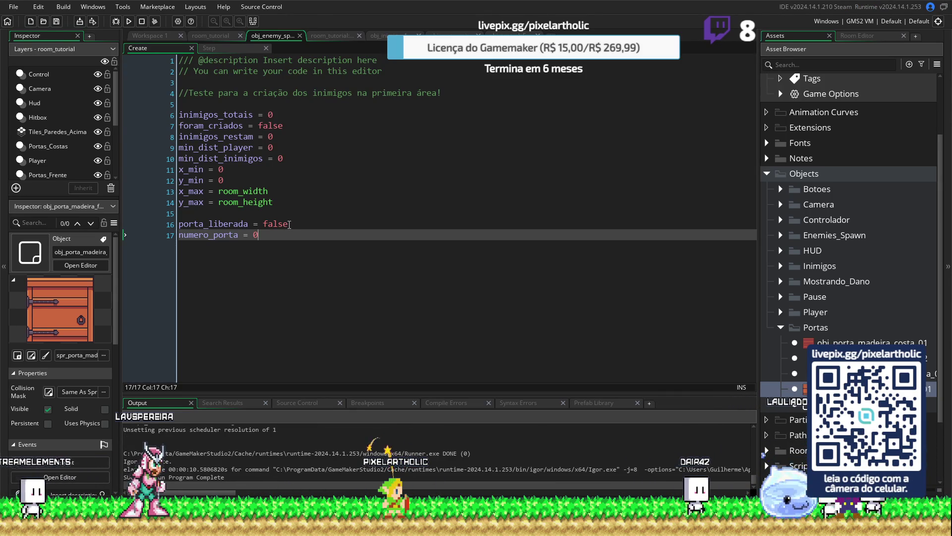
Step: Change numero_porta to 2 and run the game again
key("BackSpace")
type("2")
key("F5")
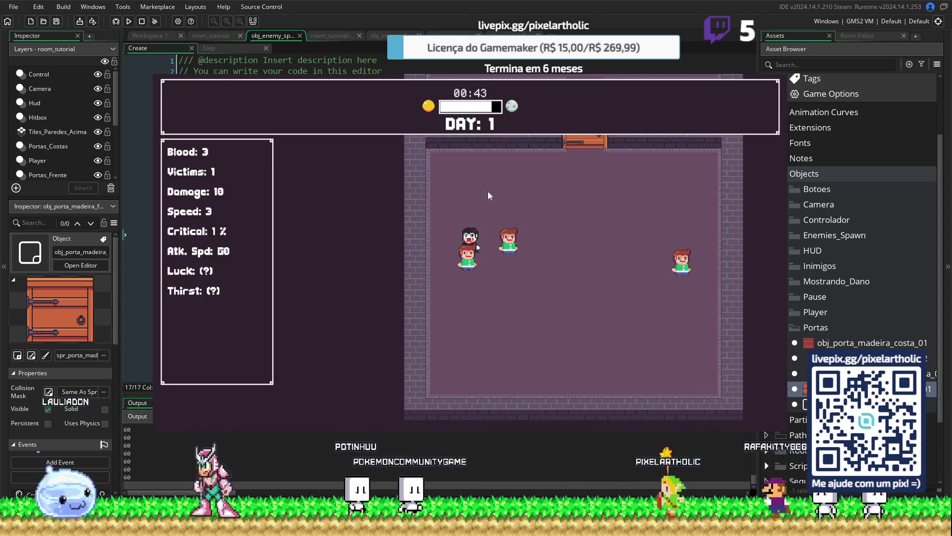
Step: Kill the first room's enemies, walk through the opened top door into the next rooms, then quit
key("d")
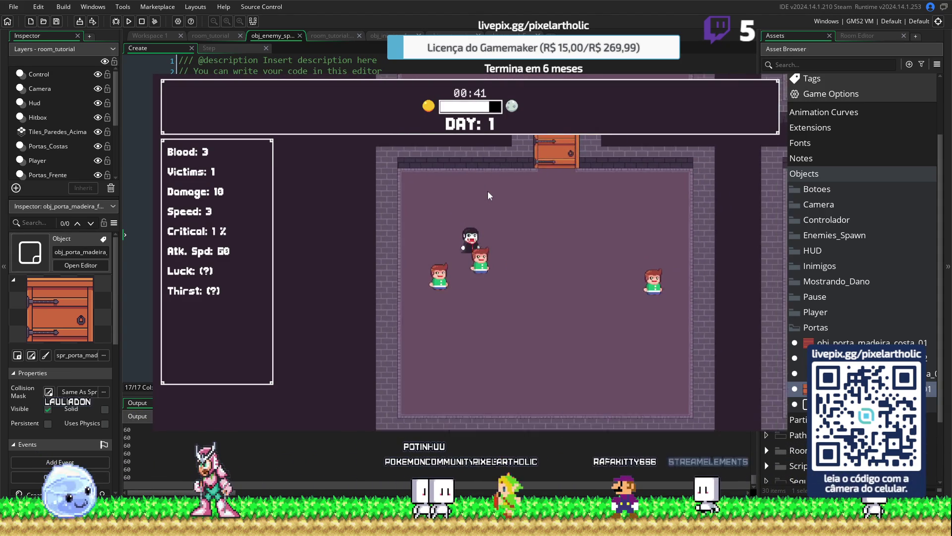
key("d")
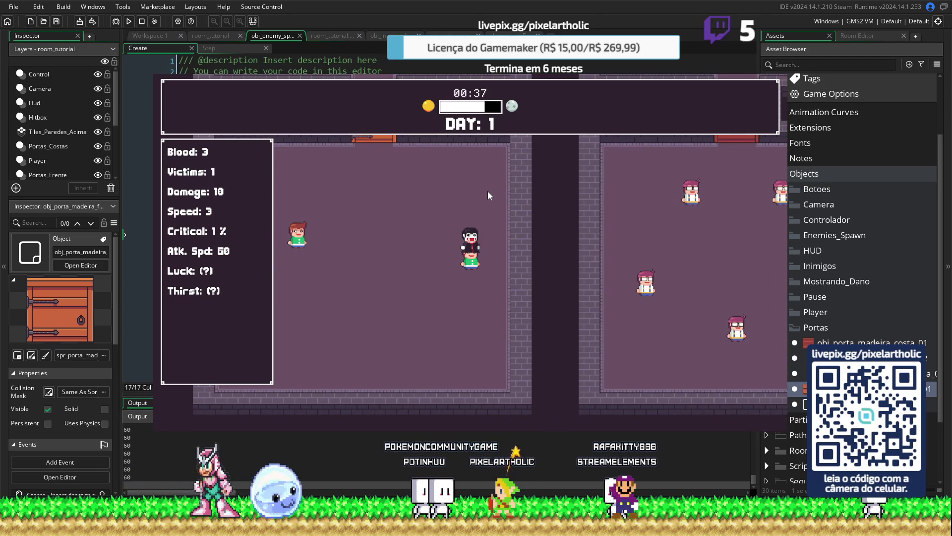
key("a")
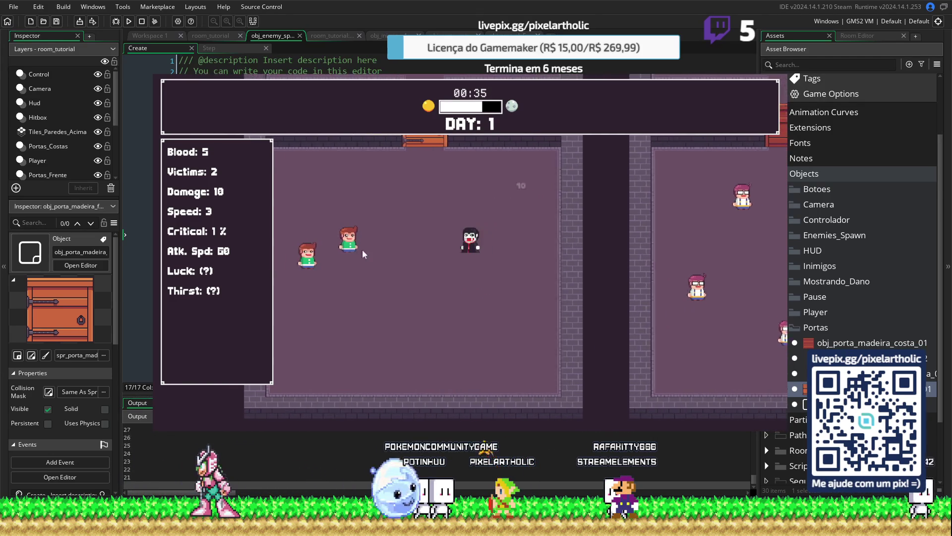
key("a")
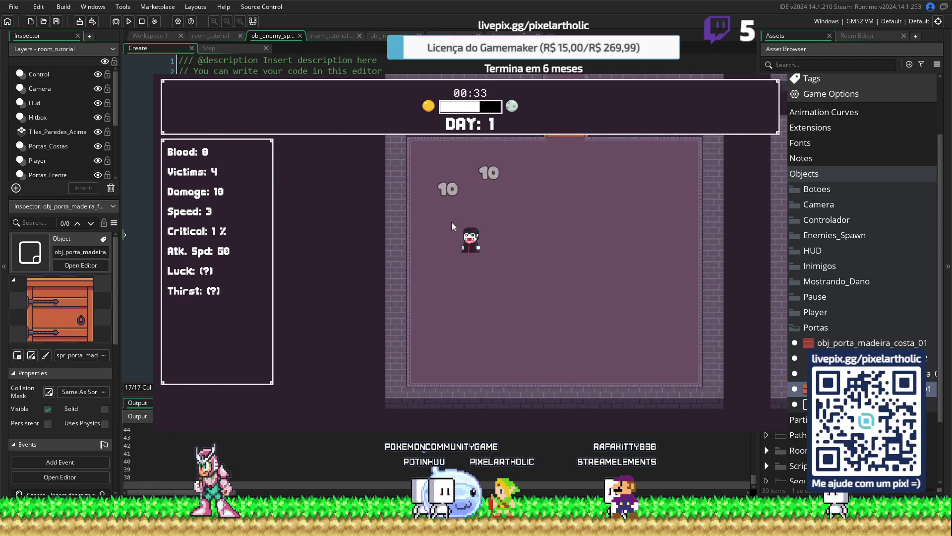
key("w")
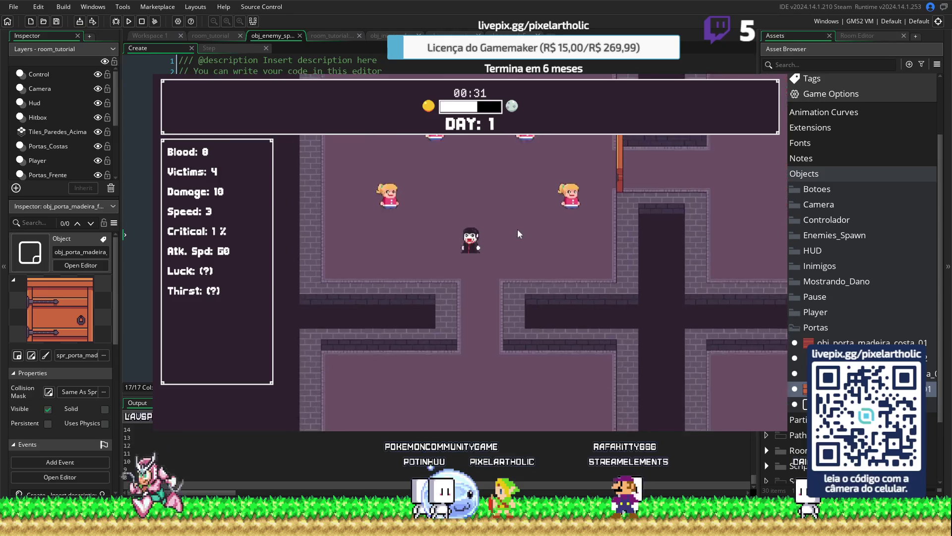
key("a")
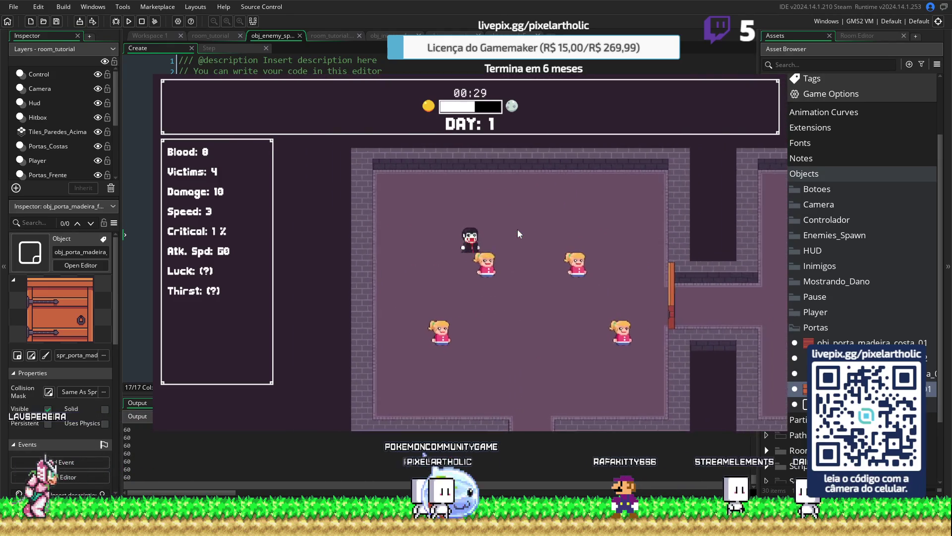
key("d")
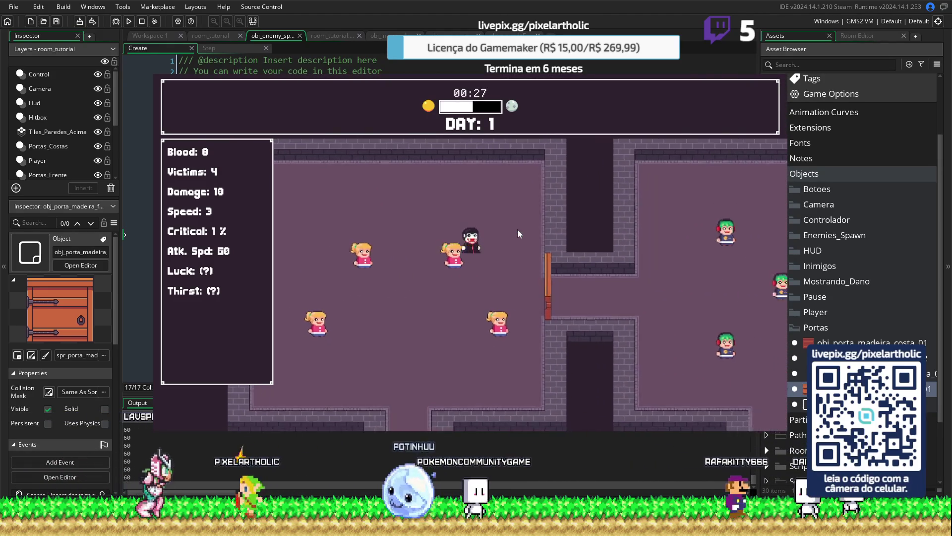
key("s")
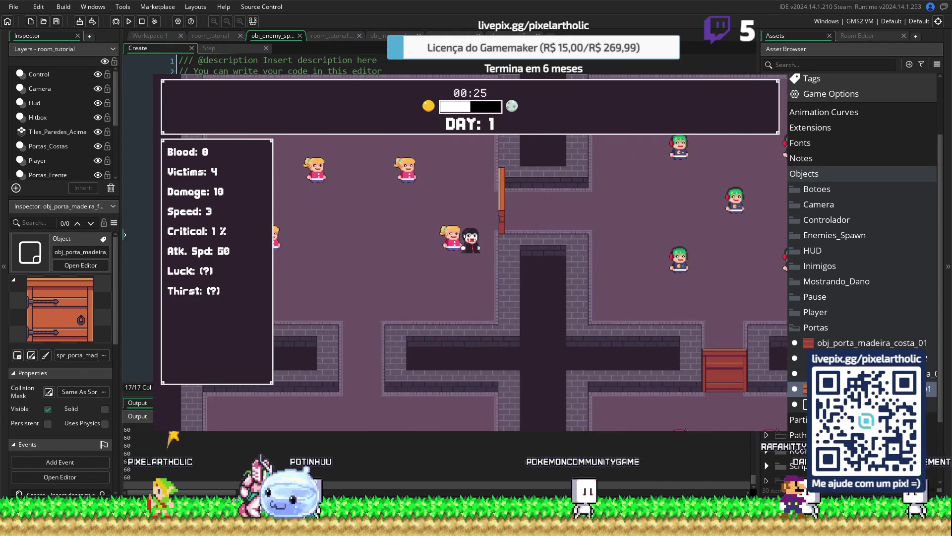
key("Escape")
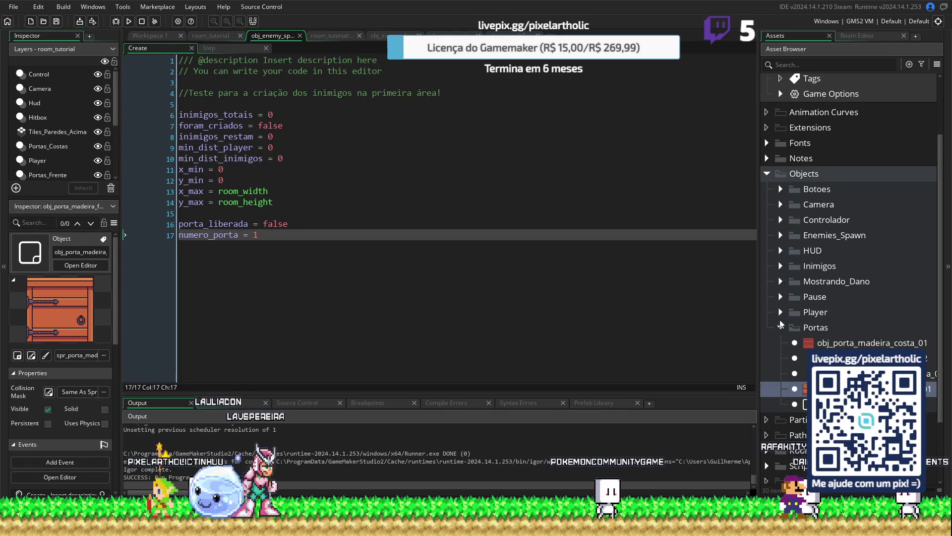
Step: Open spr_inimigo_1 from Sprites > Inimigos and tighten its collision mask rectangle
left_click(780, 327)
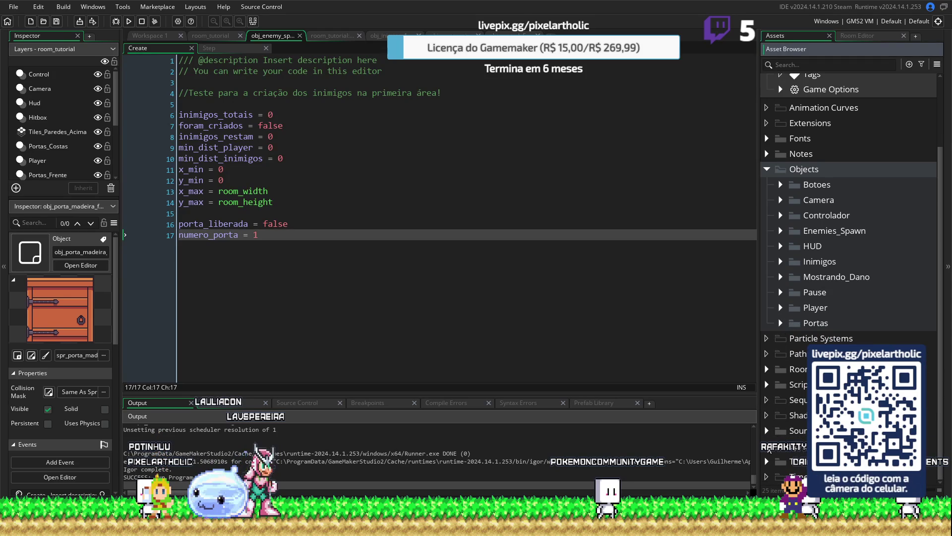
left_click(768, 447)
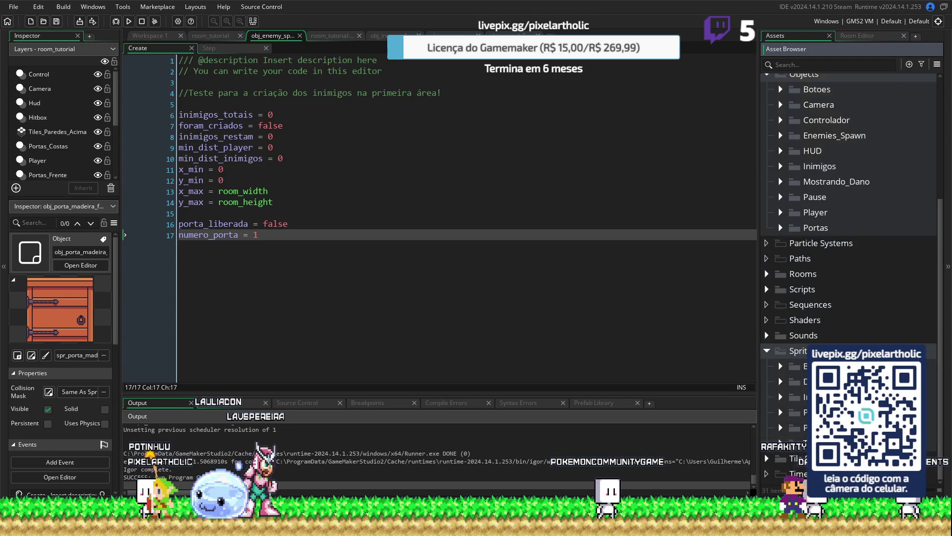
left_click(780, 397)
left_click(809, 307)
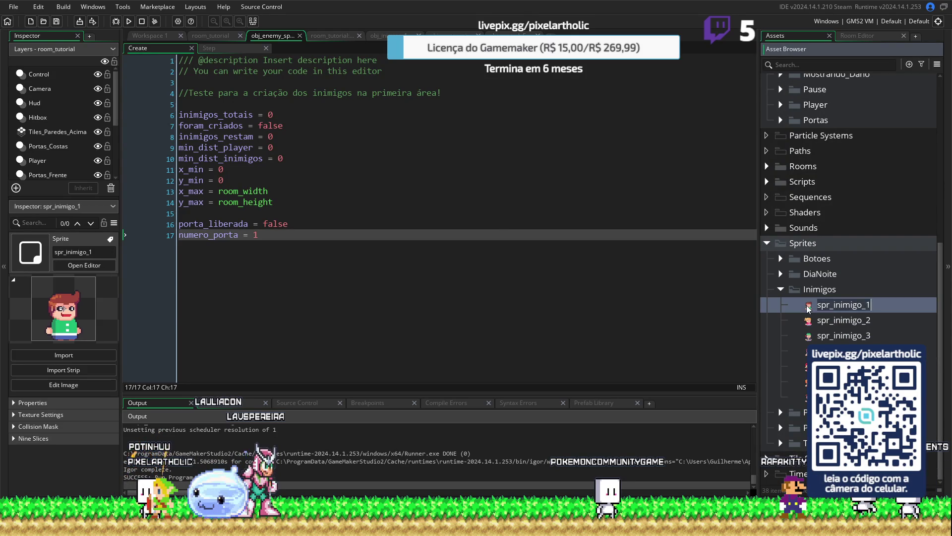
double_click(809, 307)
left_click(177, 173)
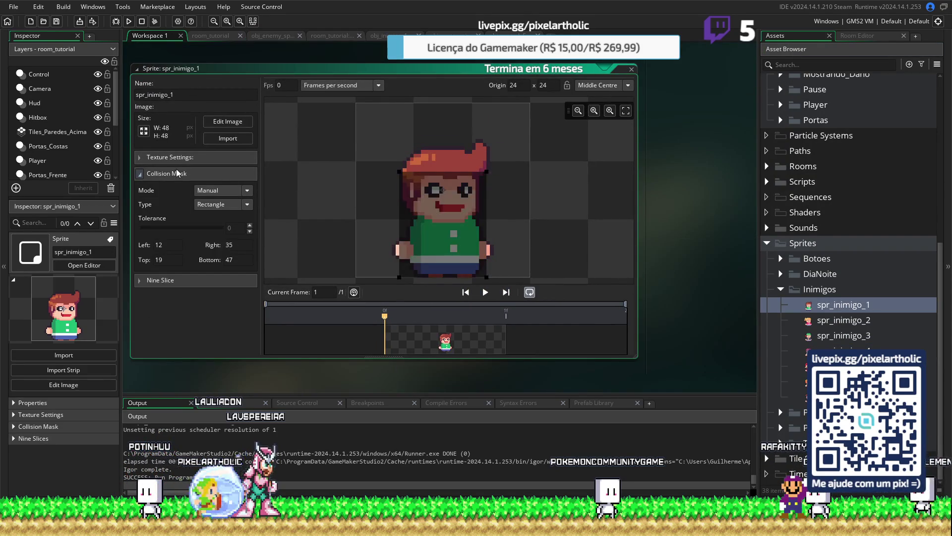
left_click_drag(400, 173, 406, 167)
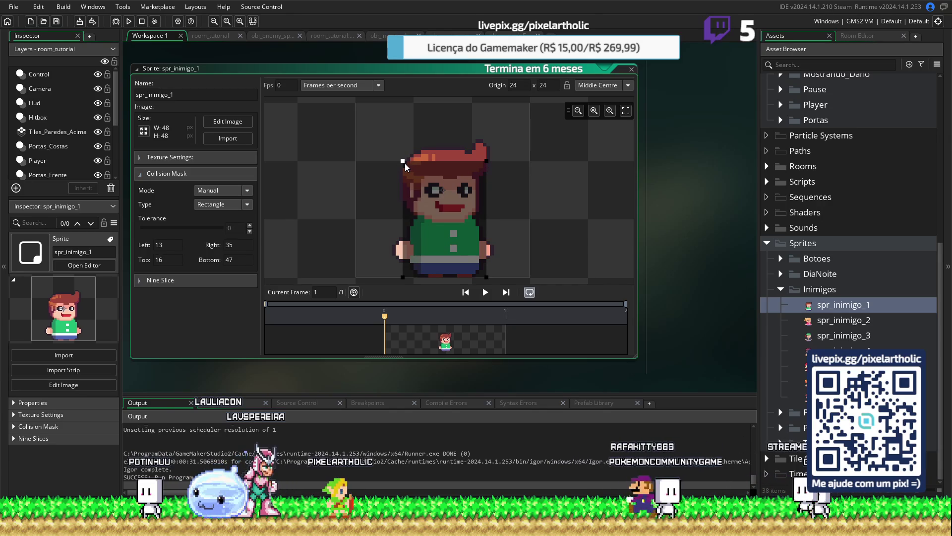
left_click_drag(487, 160, 482, 162)
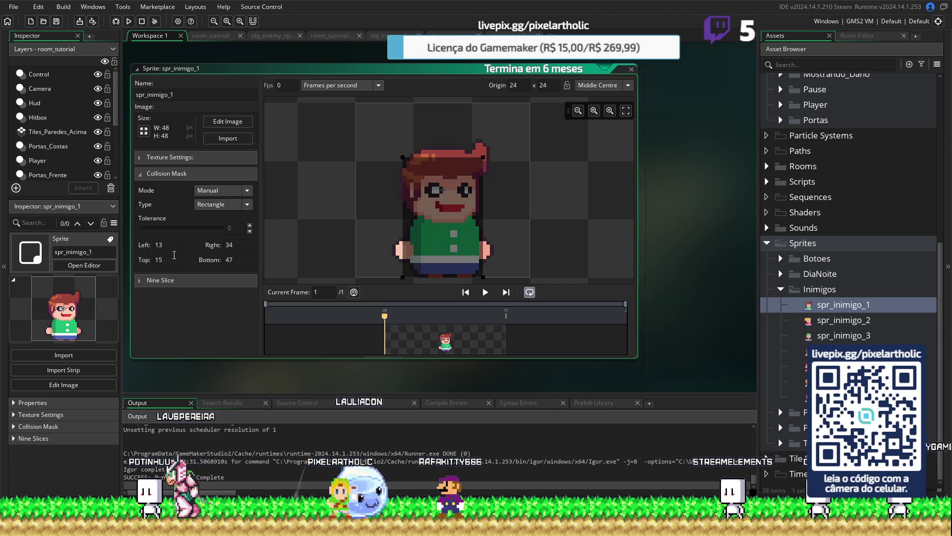
left_click(239, 245)
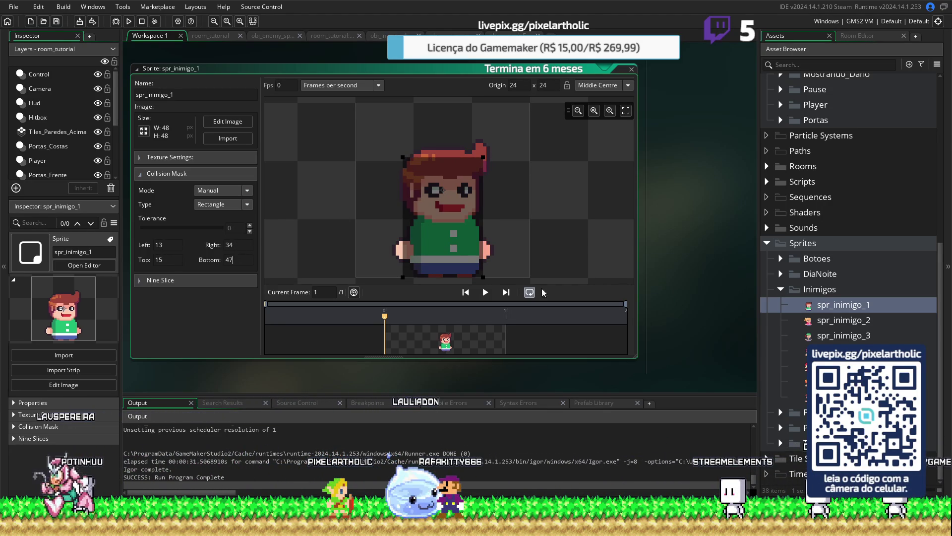
Step: Edit spr_inimigo_2's mask Left and Top bounds, comparing them against spr_inimigo_1
double_click(809, 321)
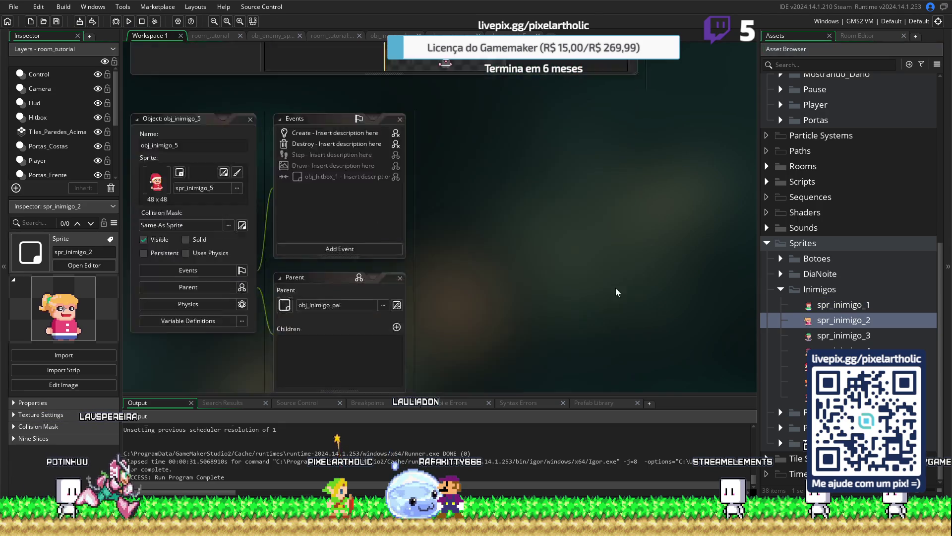
left_click(167, 172)
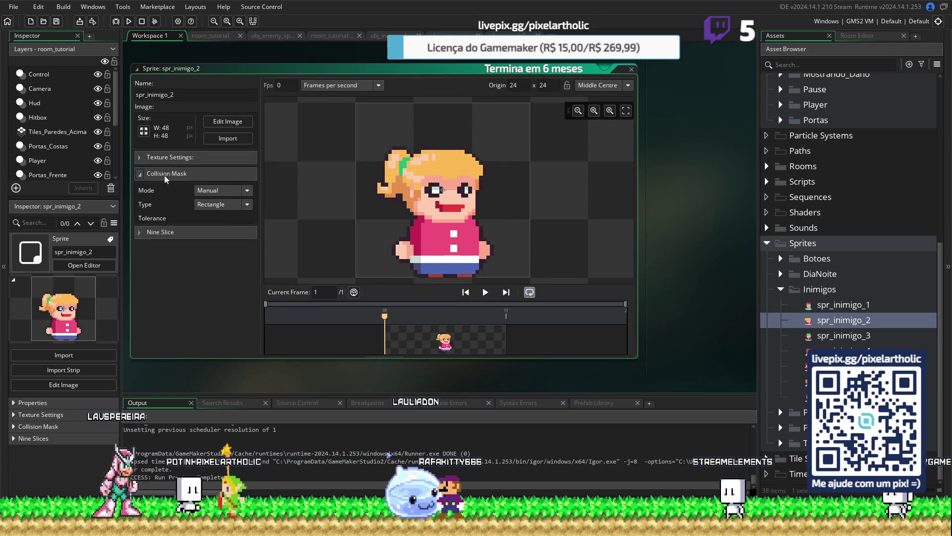
left_click(167, 246)
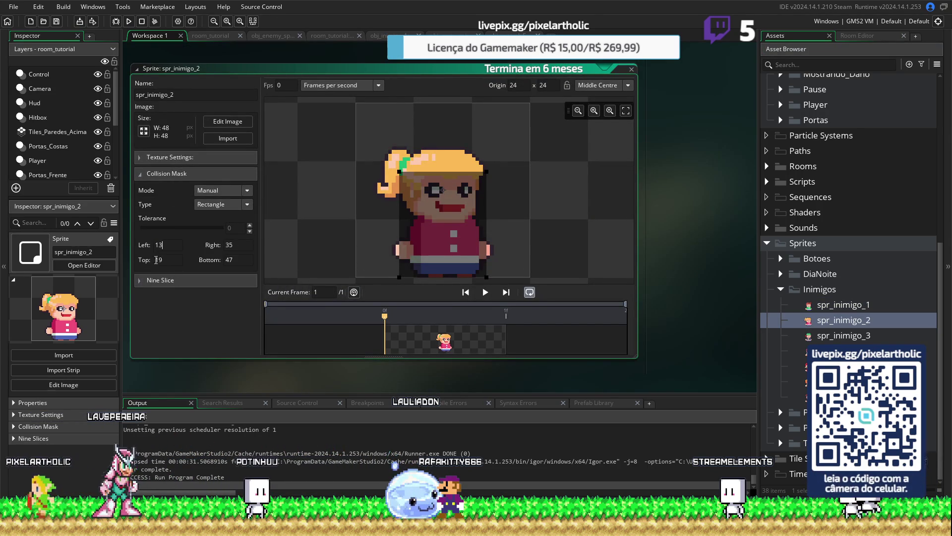
key("Tab")
type("15")
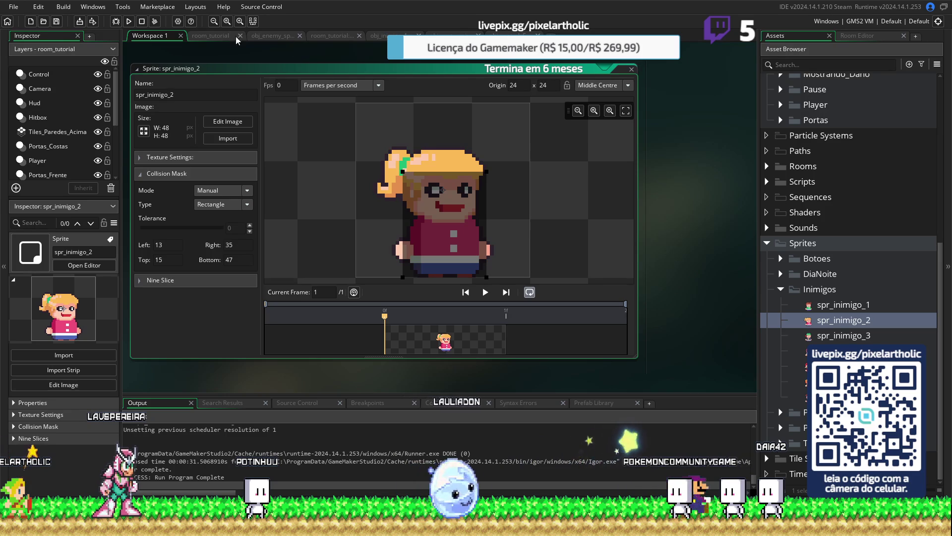
double_click(807, 306)
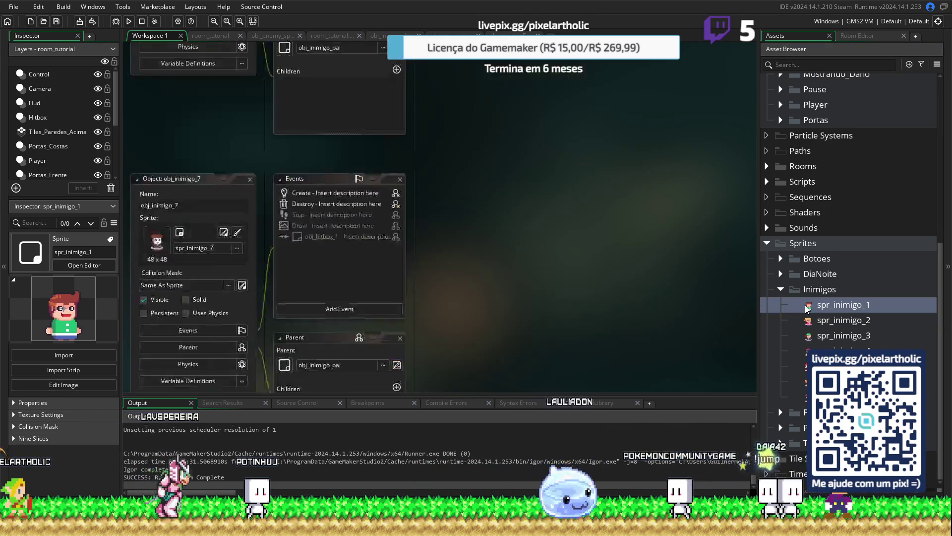
double_click(809, 321)
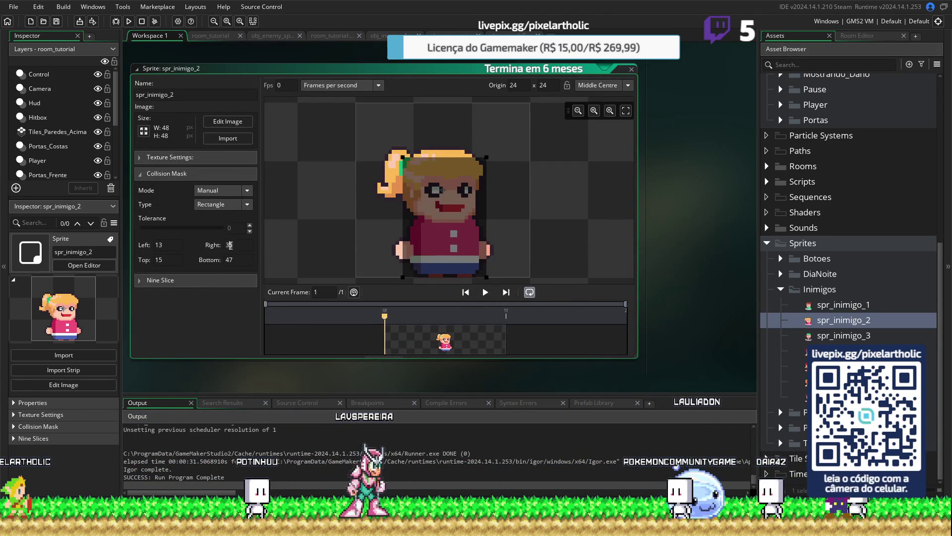
Step: Set spr_inimigo_3's collision mask Top to 15 and Right to 34
double_click(839, 336)
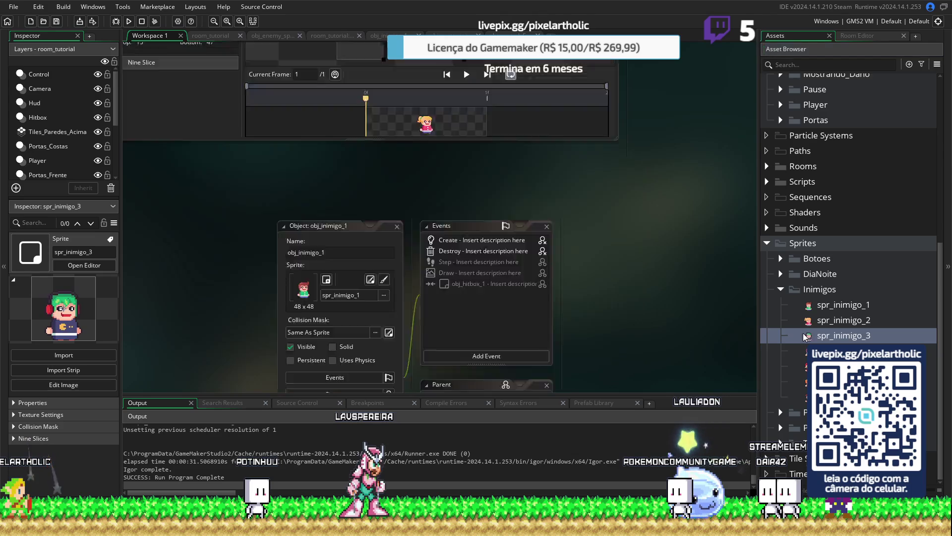
left_click(267, 173)
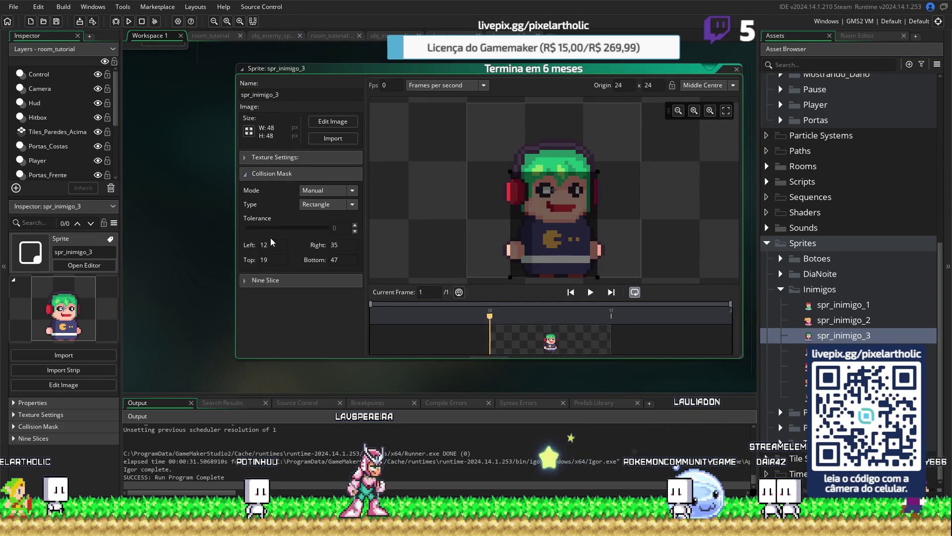
left_click(263, 259)
type("15")
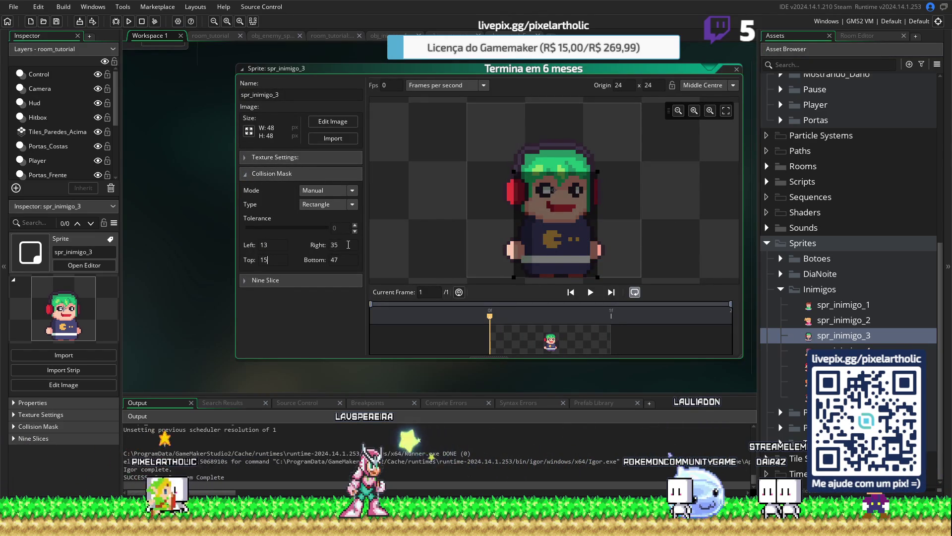
key("shift+Tab")
type("34")
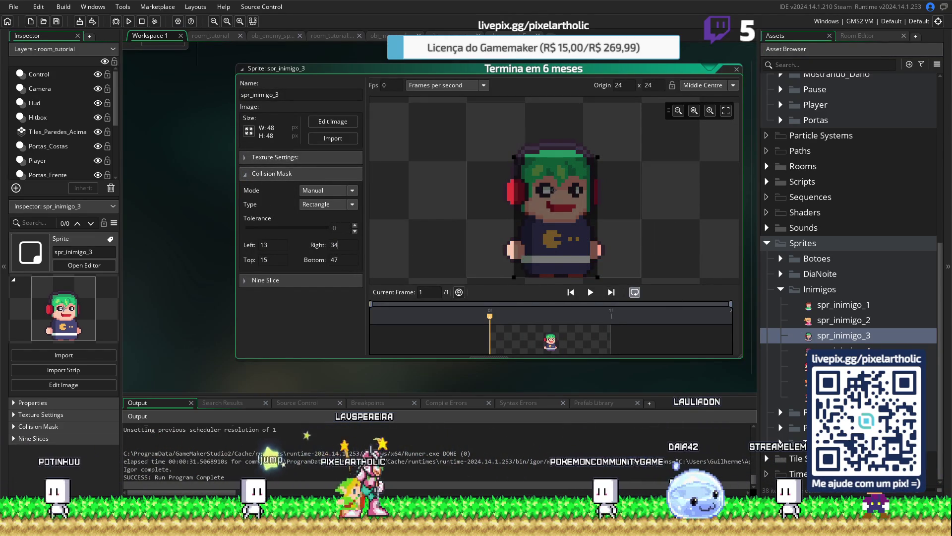
scroll(298, 248, "down", 5)
left_click(193, 230)
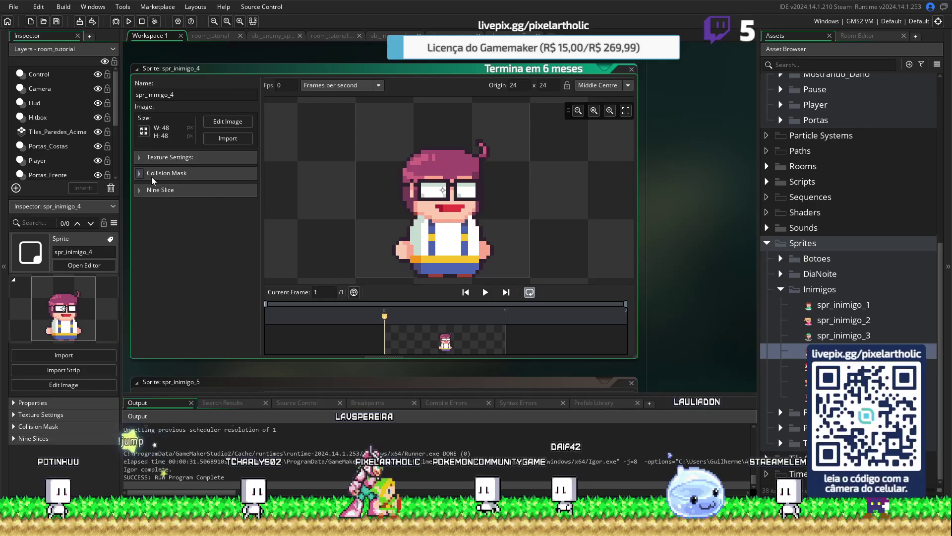
Step: Enter spr_inimigo_4's mask bounds: Left 13, Top 15, Right 34
left_click(167, 174)
type("13")
key("Tab")
key("Tab")
type("1")
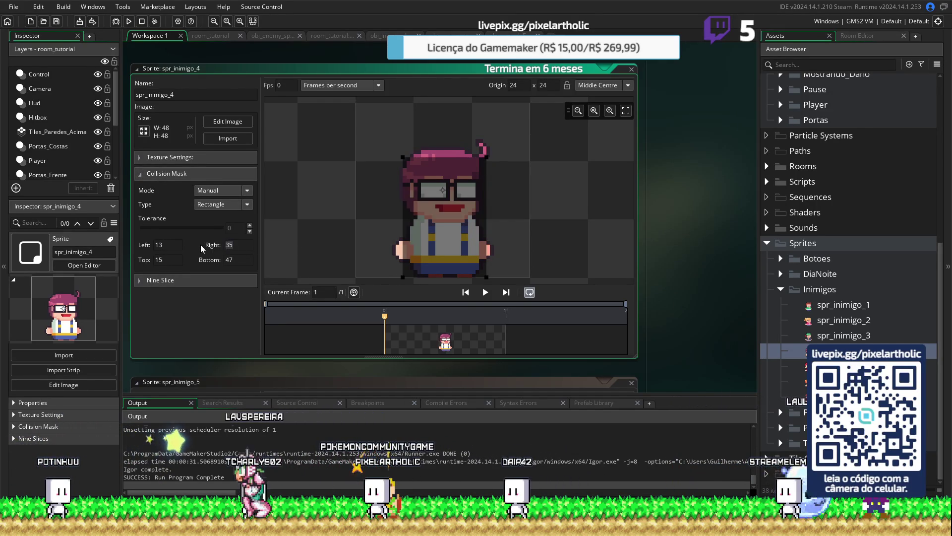
double_click(229, 245)
type("34")
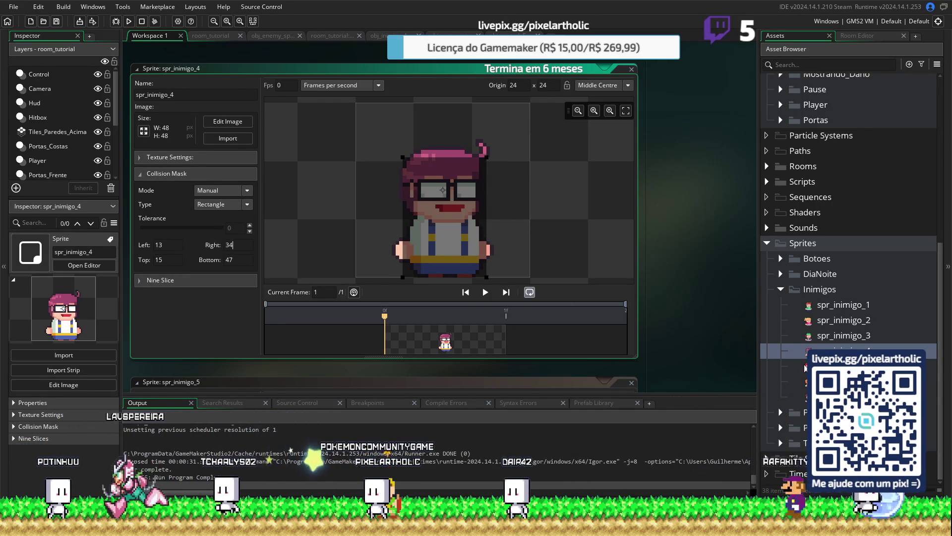
Step: Apply the same mask to spr_inimigo_5 and spr_inimigo_6, setting Right to 34
double_click(806, 367)
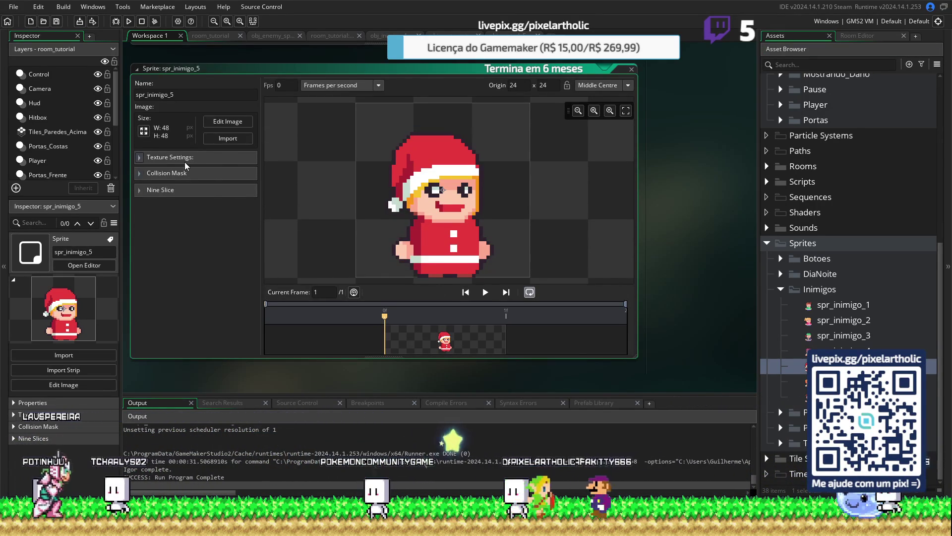
left_click(186, 173)
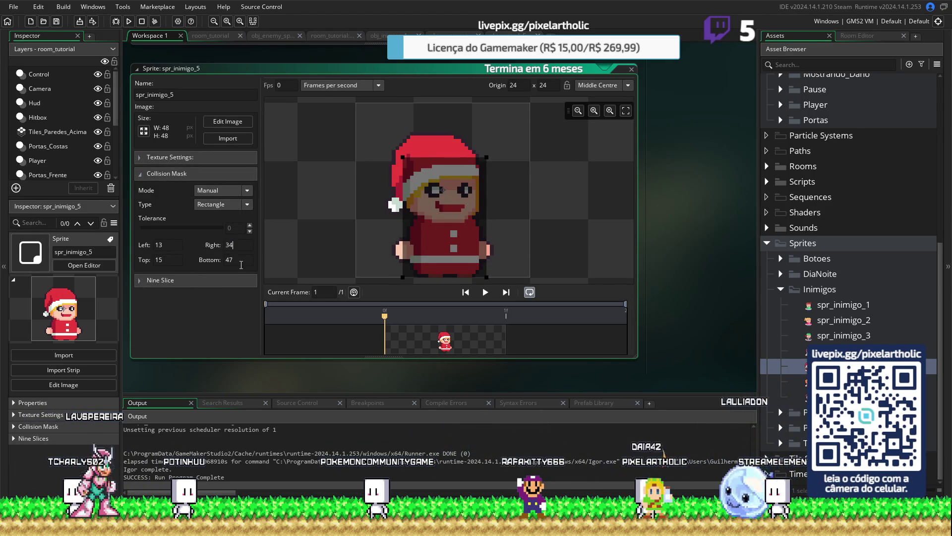
double_click(806, 381)
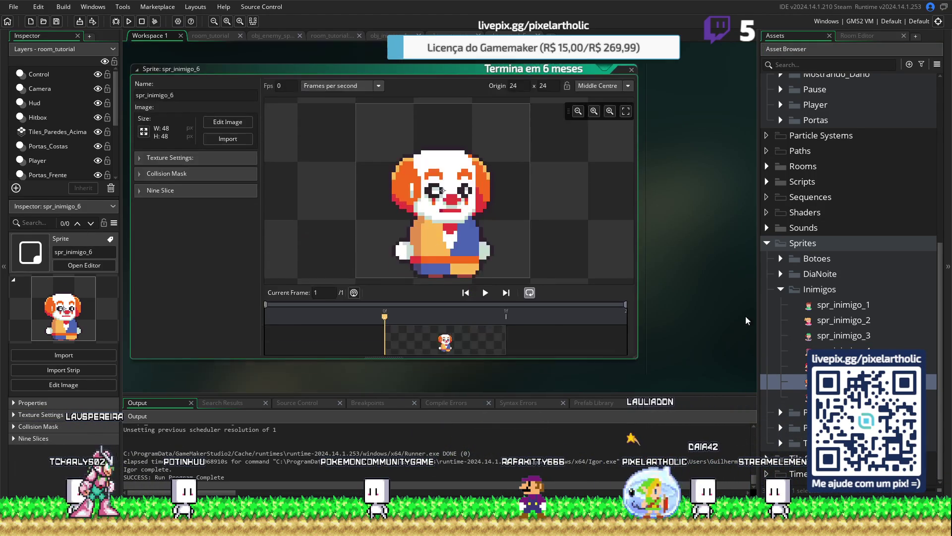
left_click(176, 174)
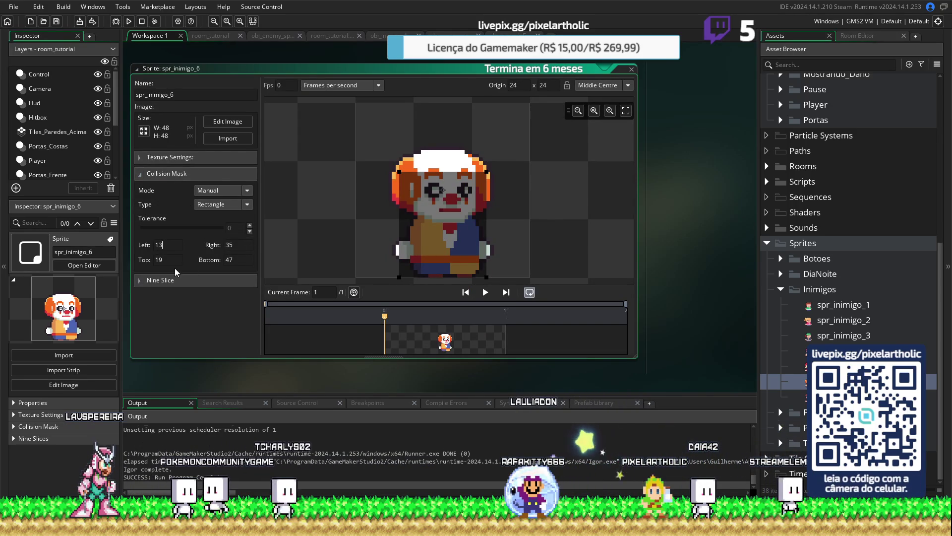
key("Tab")
type("15")
double_click(234, 249)
type("34")
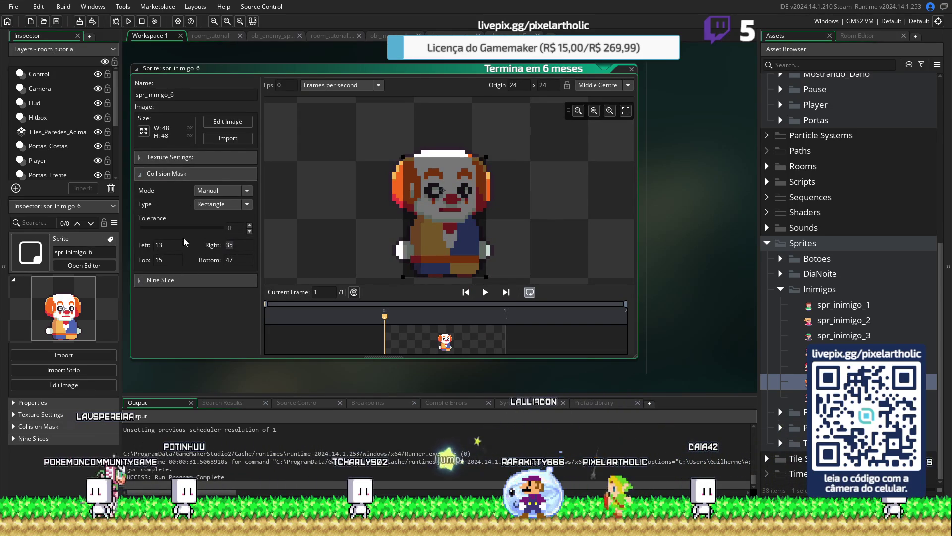
Step: Set up spr_inimigo_7's collision mask, then return to the room_tutorial room
double_click(804, 400)
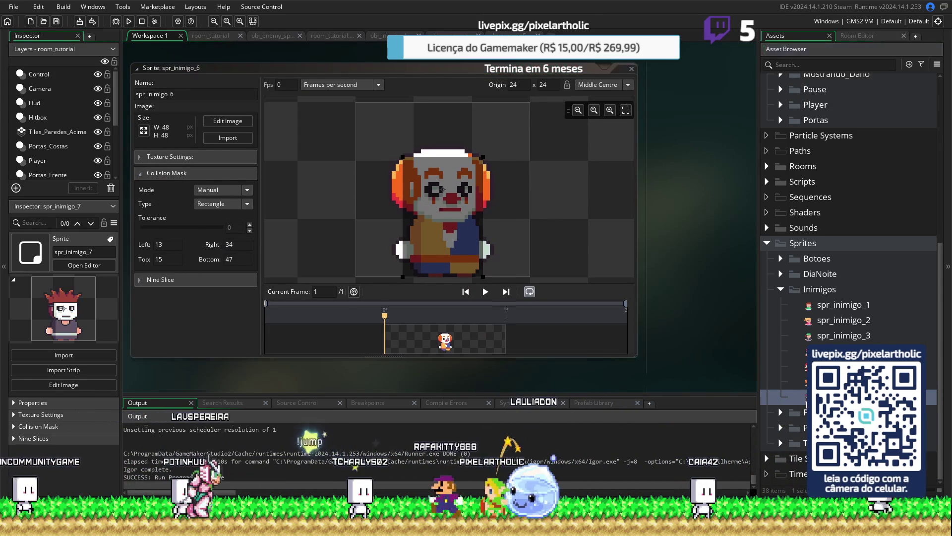
left_click(159, 175)
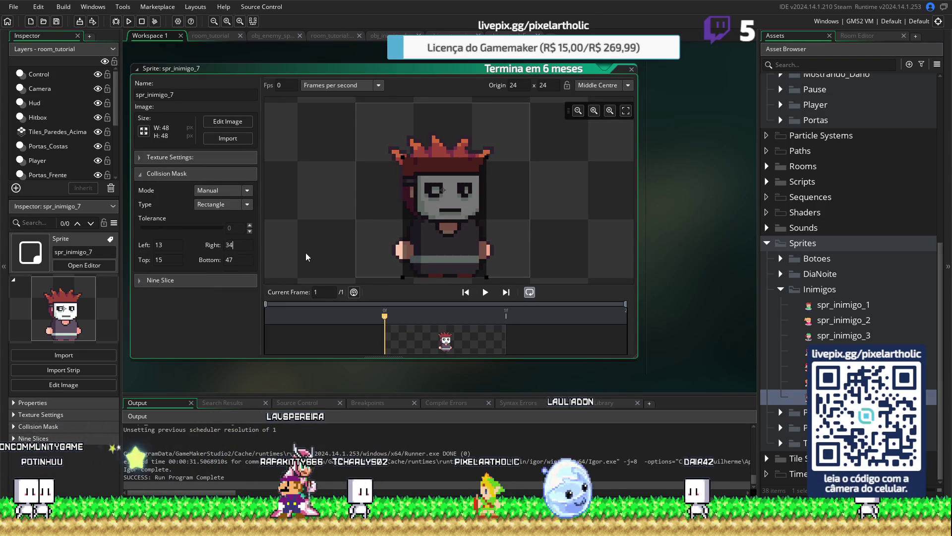
left_click(211, 36)
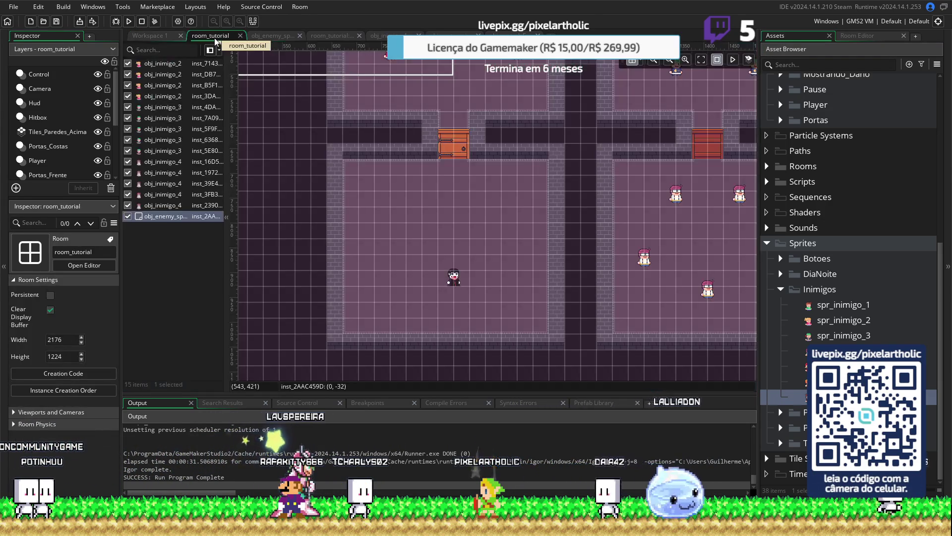
key("F5")
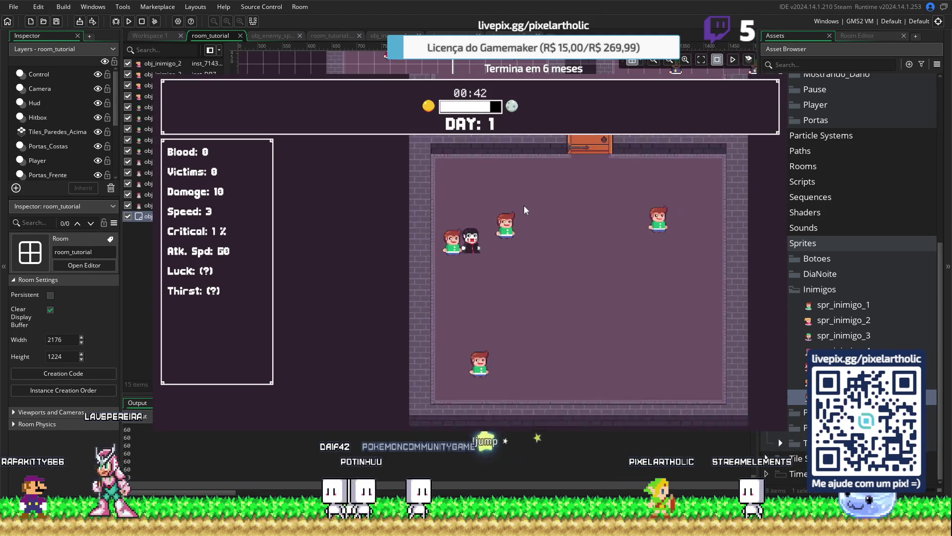
key("Down")
key("Up")
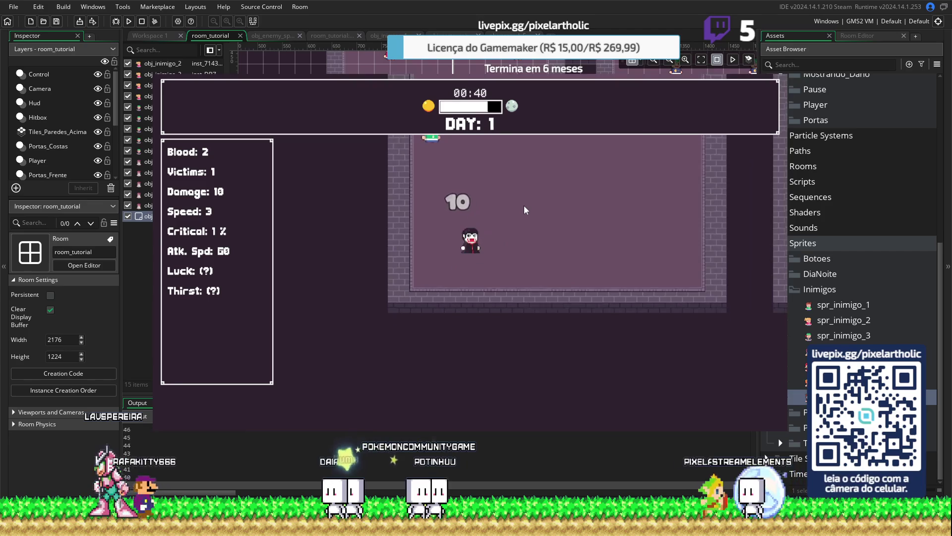
key("Up")
key("Left")
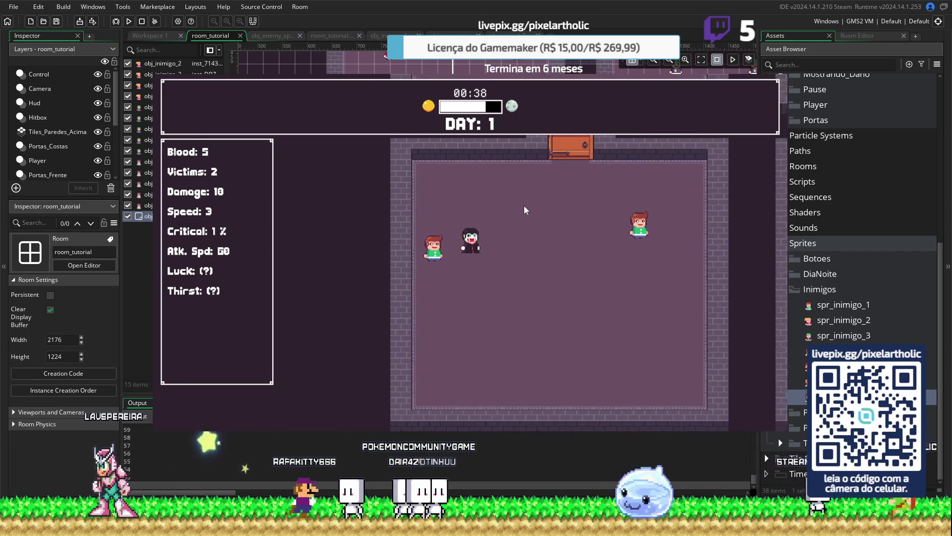
key("Right")
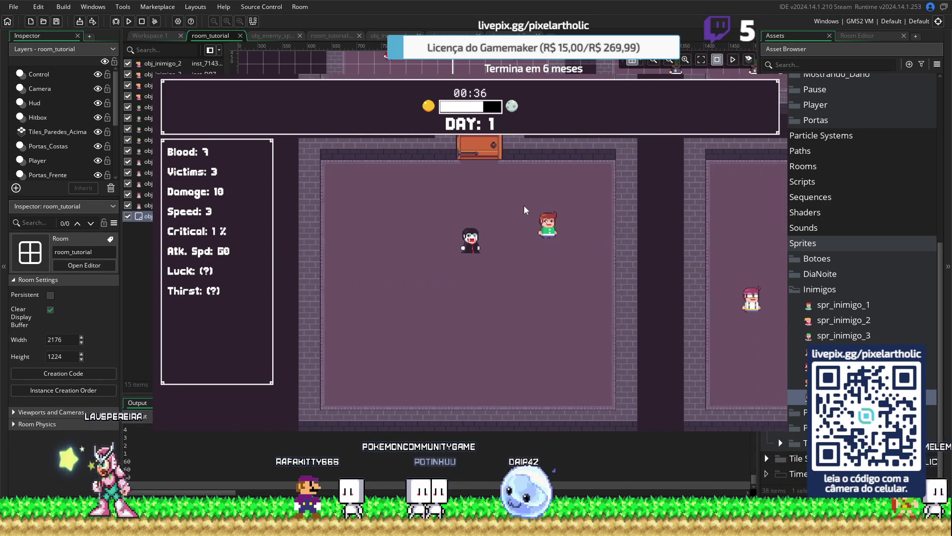
key("Left")
key("Up")
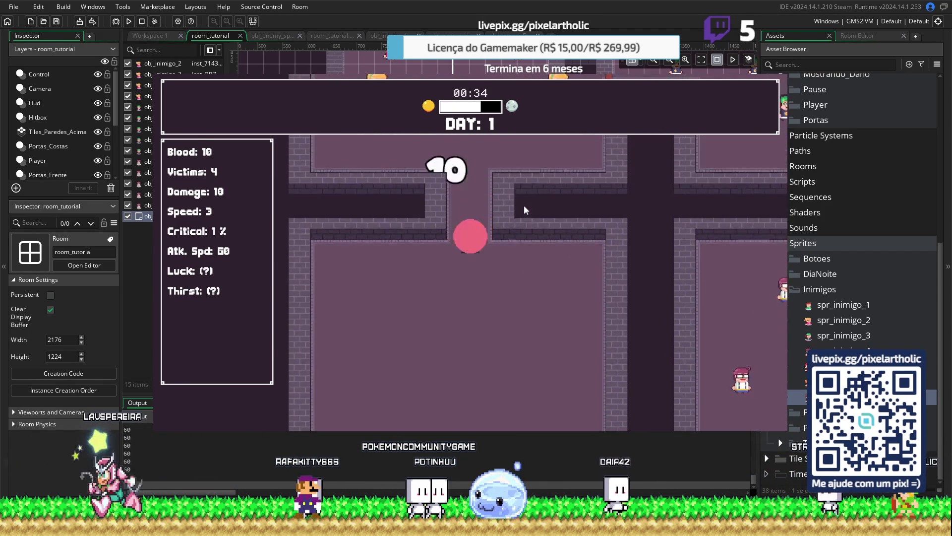
key("Up")
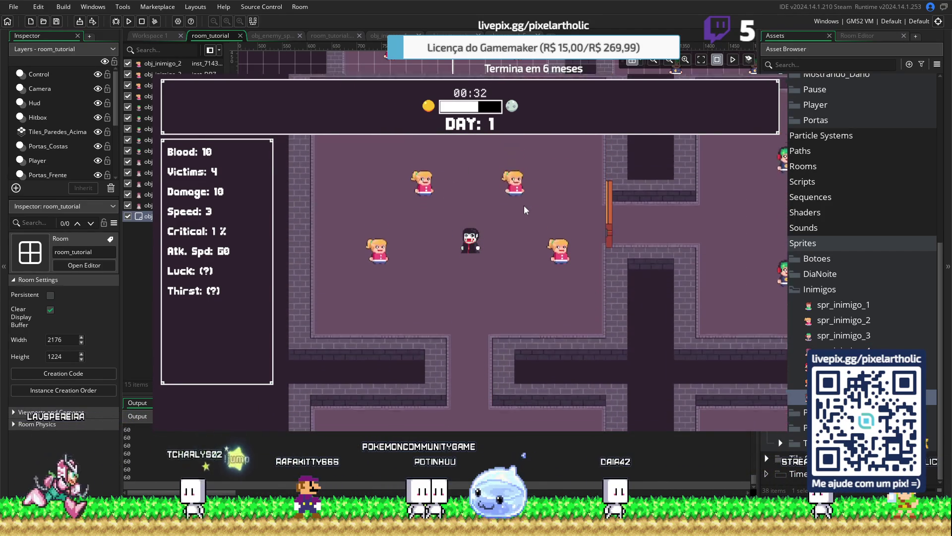
key("Left")
key("Left")
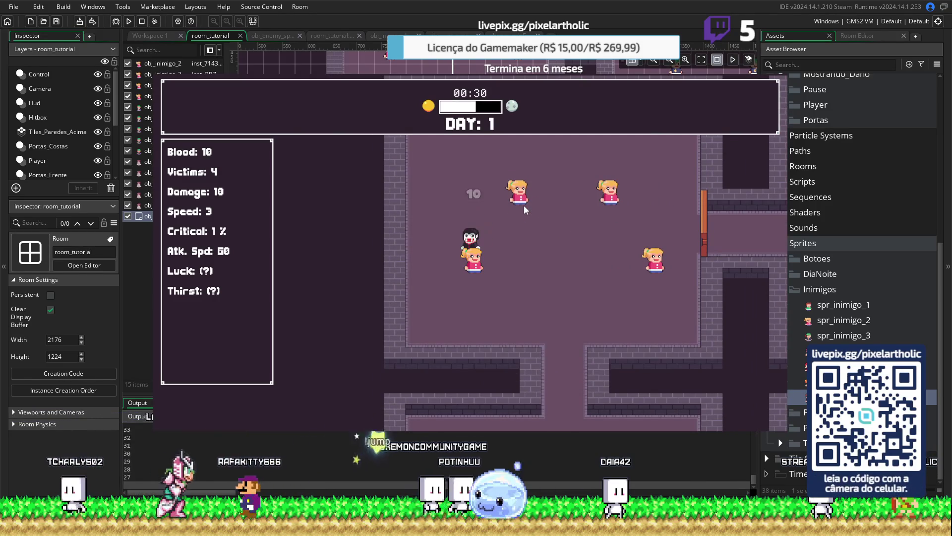
key("Up")
key("Right")
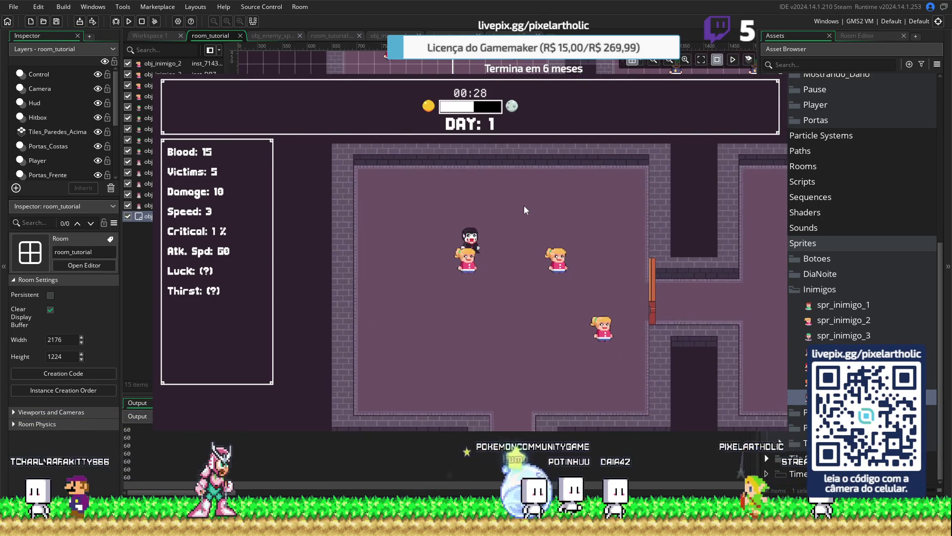
key("Right")
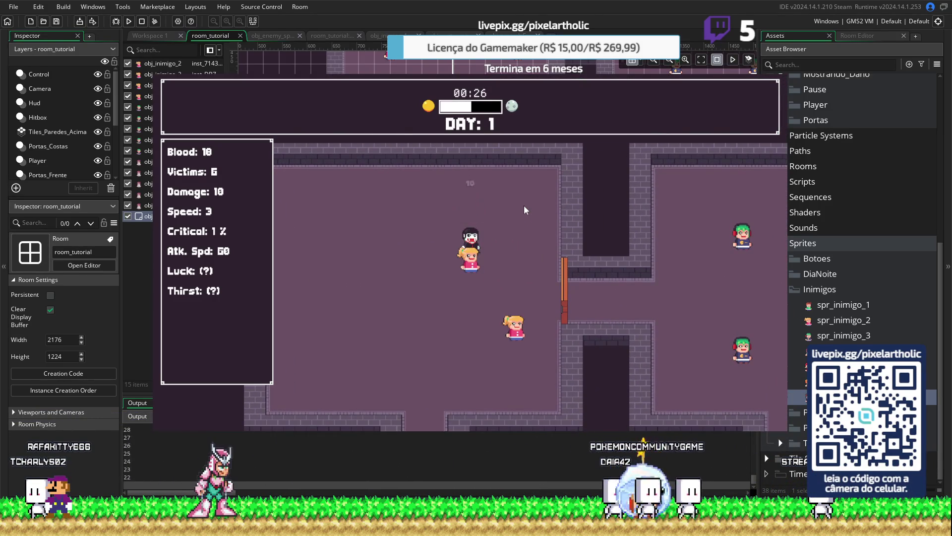
key("Down")
key("Right")
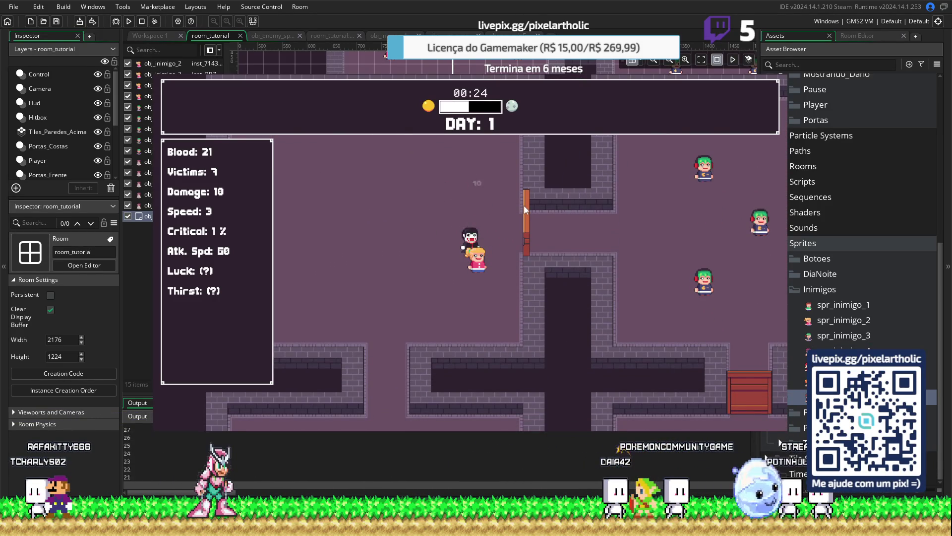
key("Right")
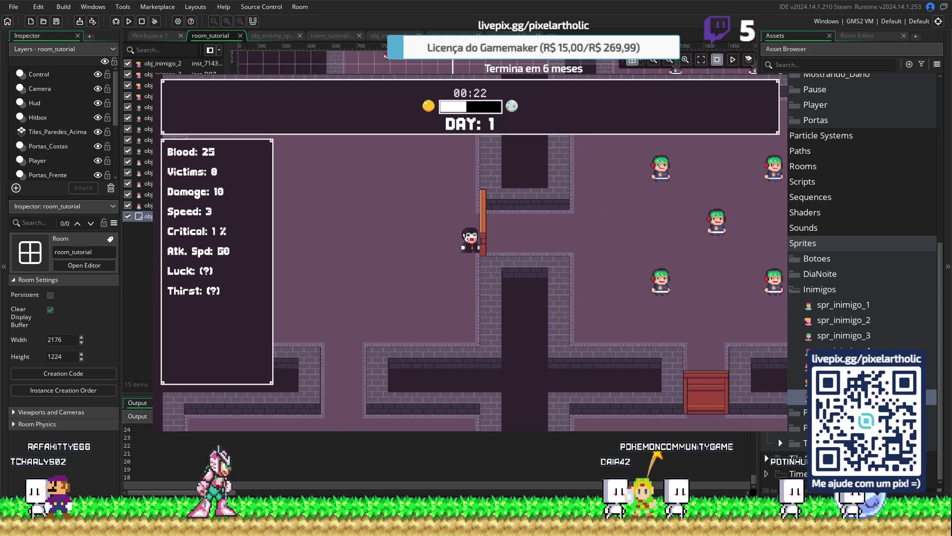
key("Escape")
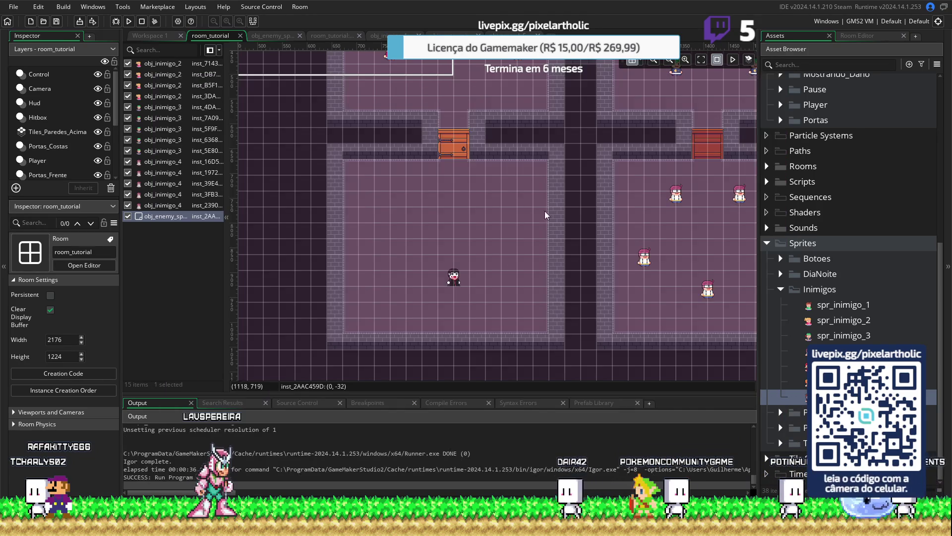